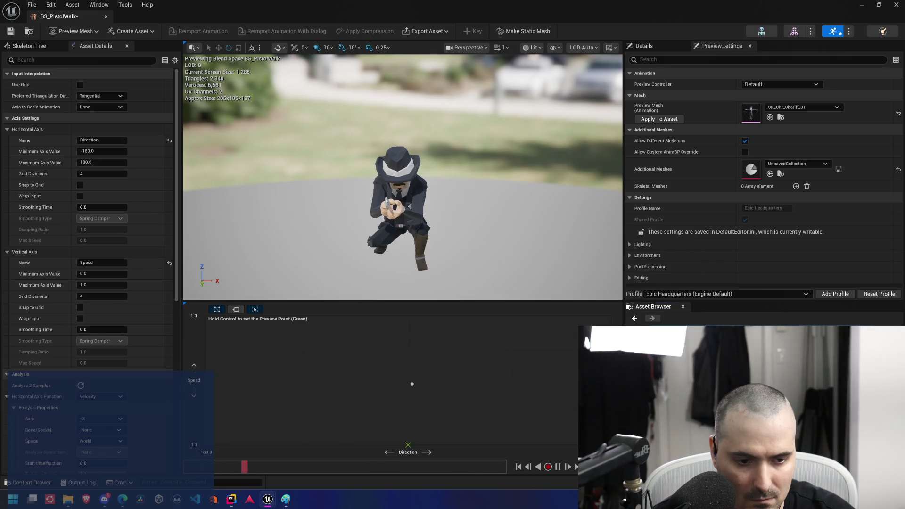
Add a new blend space sample near the top-left and move it into the grid corner
mouse_move(412, 384)
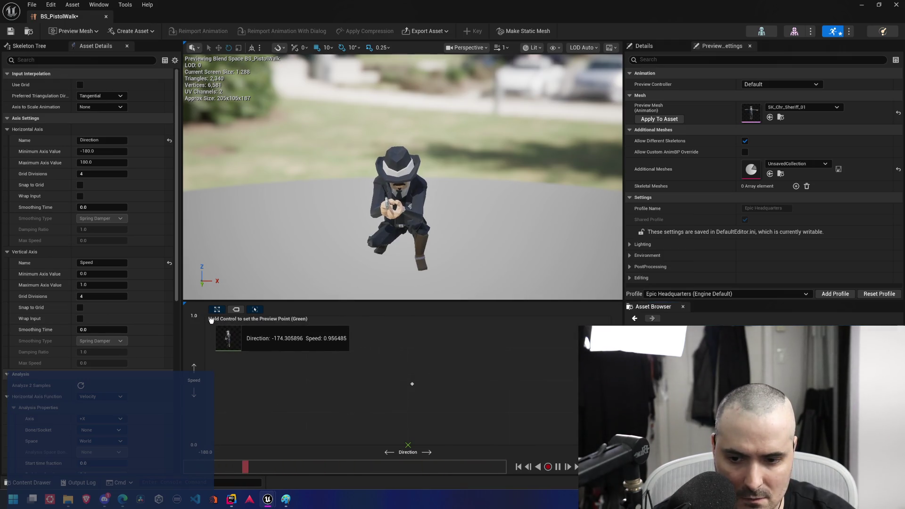
drag(211, 320, 211, 321)
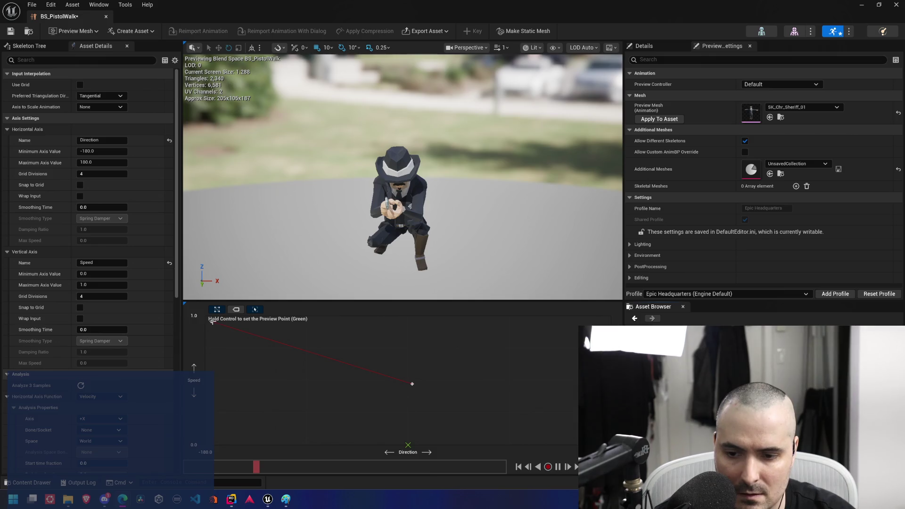
drag(203, 316, 205, 316)
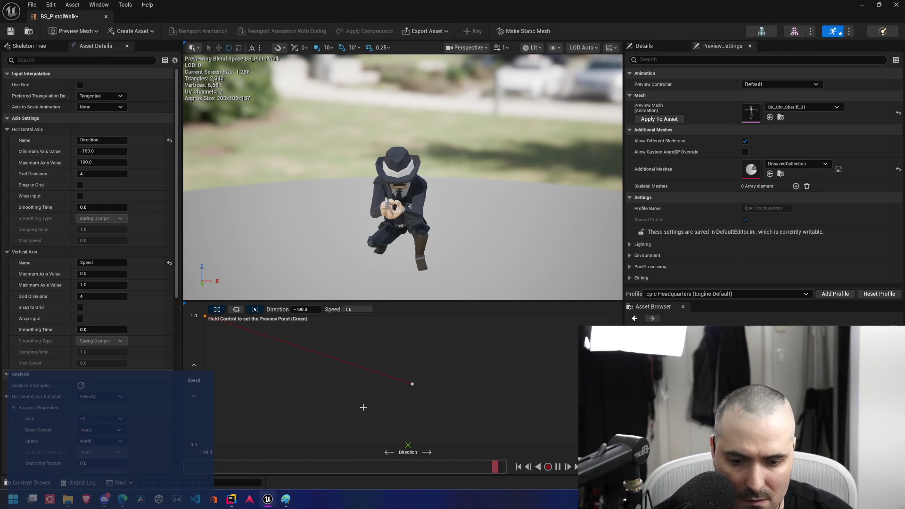
Delete the bottom-centre crouched aim sample and add MOC_W1_Stand_Aim_Idle_IPC as a sample
key(ctrl)
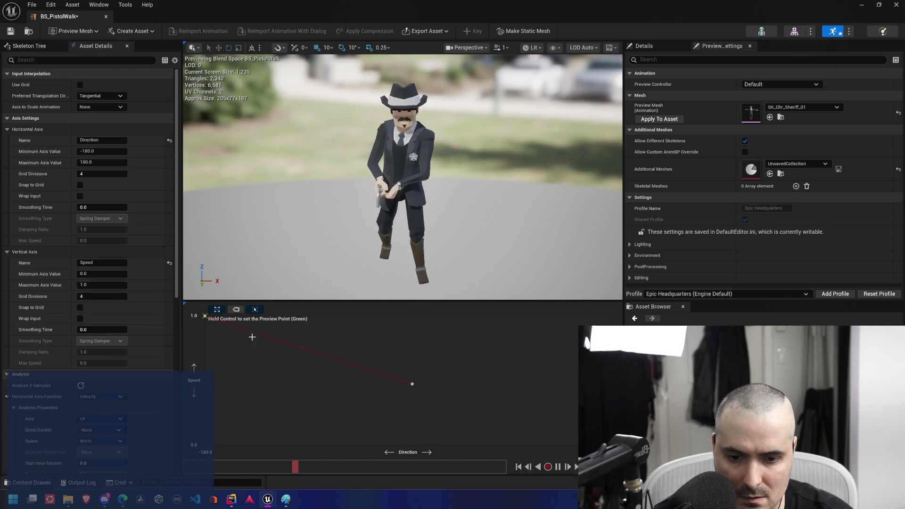
key(ctrl)
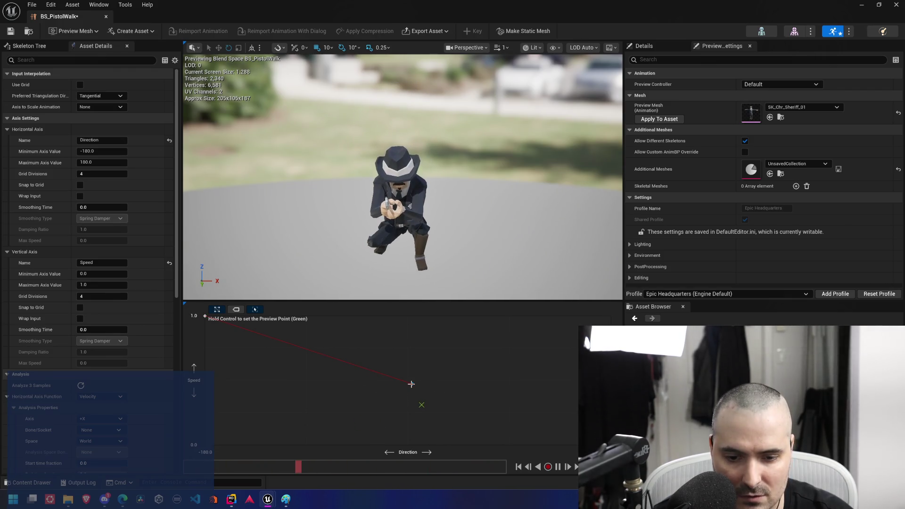
click(412, 384)
key(Delete)
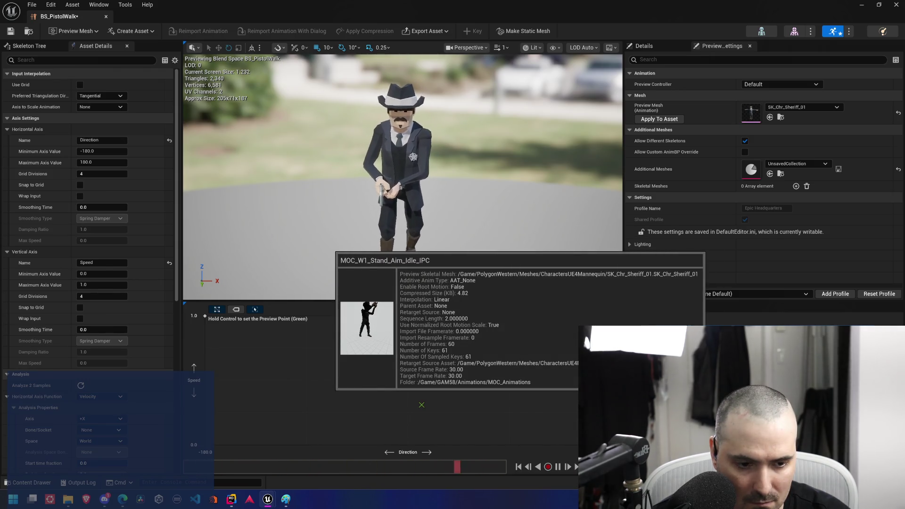
mouse_move(420, 433)
mouse_down()
mouse_move(422, 444)
mouse_move(397, 445)
mouse_move(413, 444)
mouse_up()
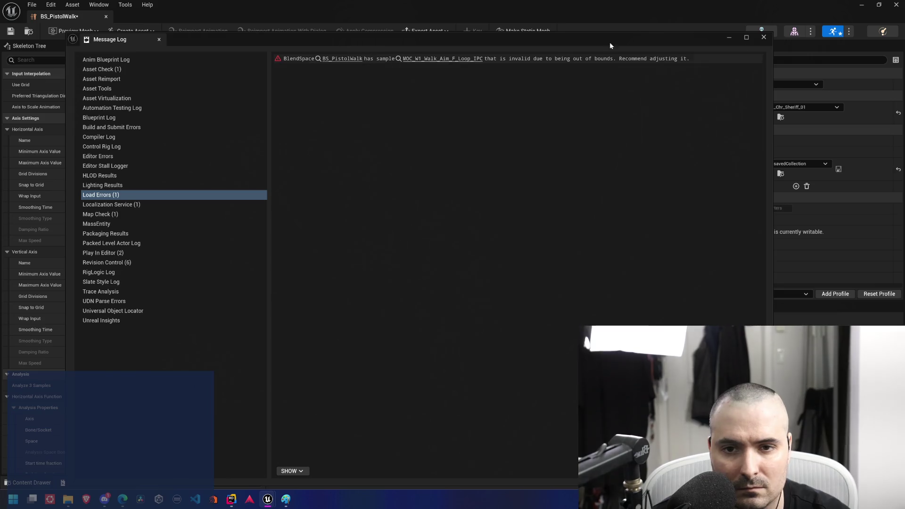
Close the error log, enable Snap to Grid, and drop MOC_W1_Run_F_Loop_IPC at Direction 0, Speed 1
click(764, 37)
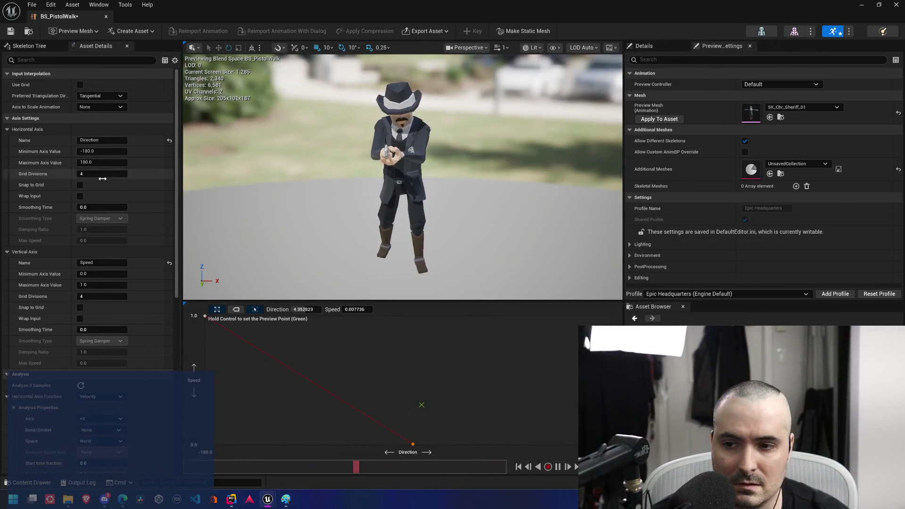
click(79, 184)
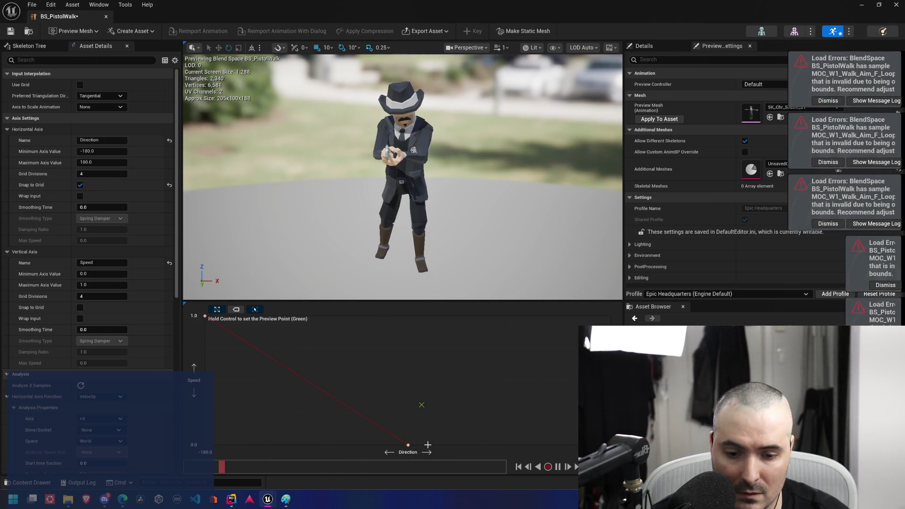
click(408, 444)
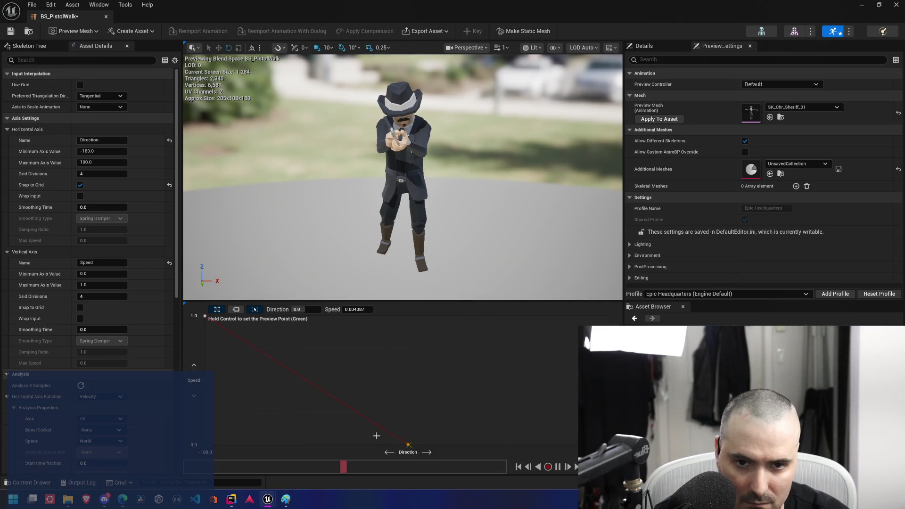
key(ctrl)
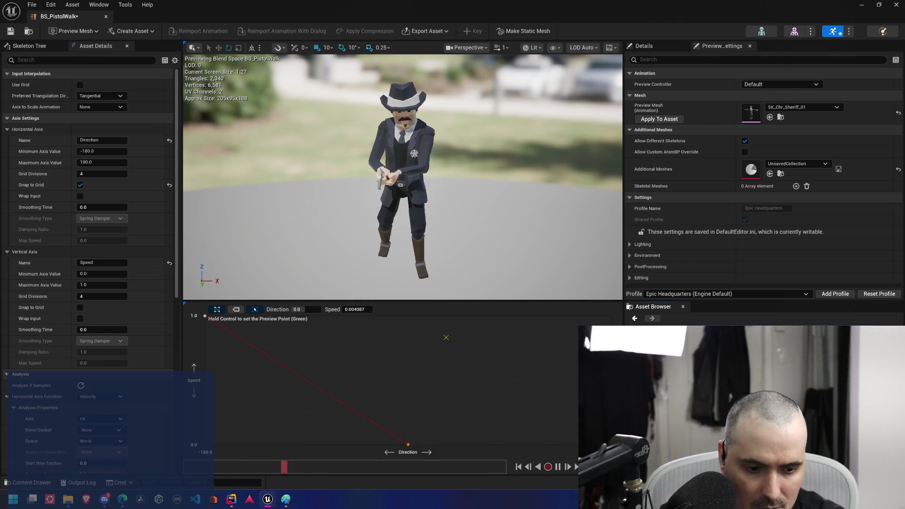
mouse_move(660, 339)
mouse_down()
mouse_move(330, 302)
mouse_move(436, 338)
mouse_move(423, 309)
mouse_move(327, 313)
mouse_up()
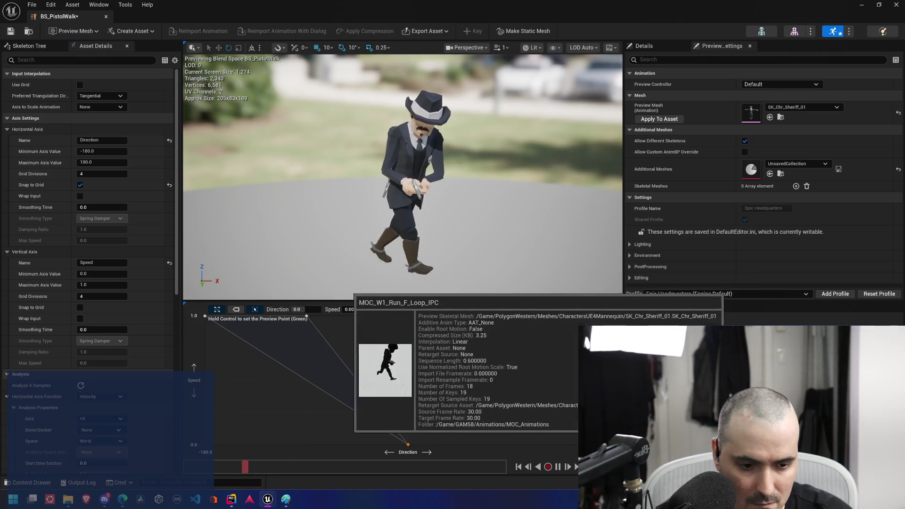
Add samples at top centre, near Direction 90 and top-right, plus one at the grid centre
mouse_move(408, 444)
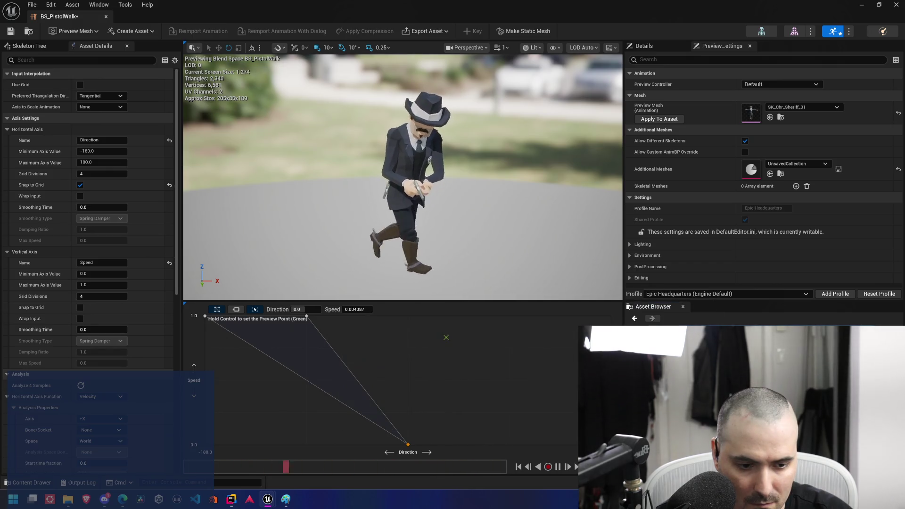
mouse_move(400, 315)
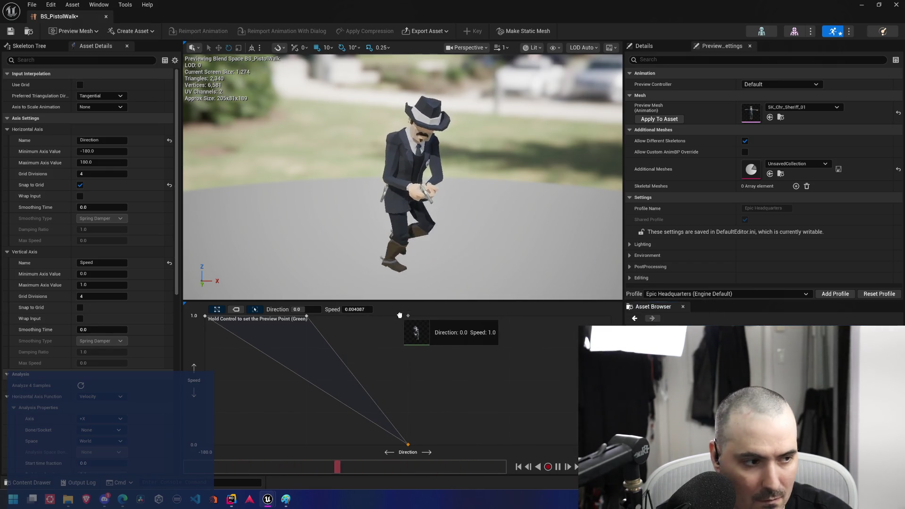
drag(400, 315, 400, 316)
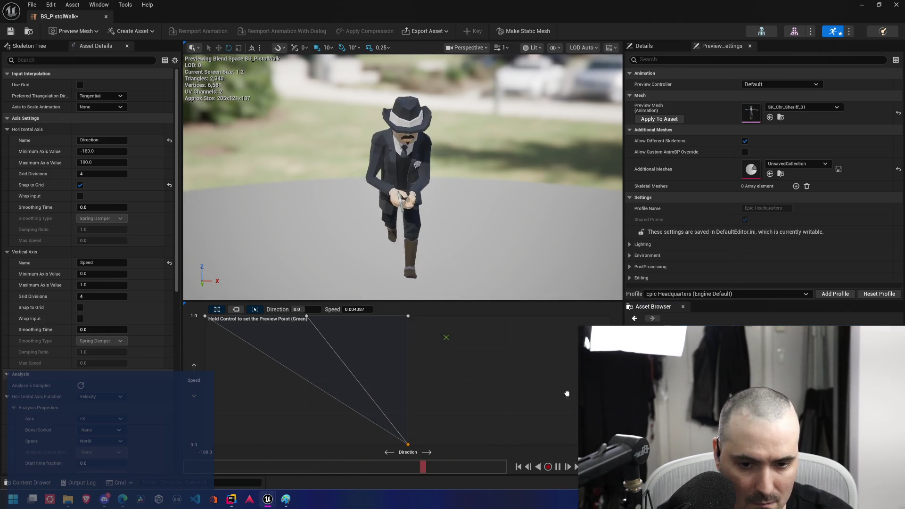
drag(404, 317, 480, 317)
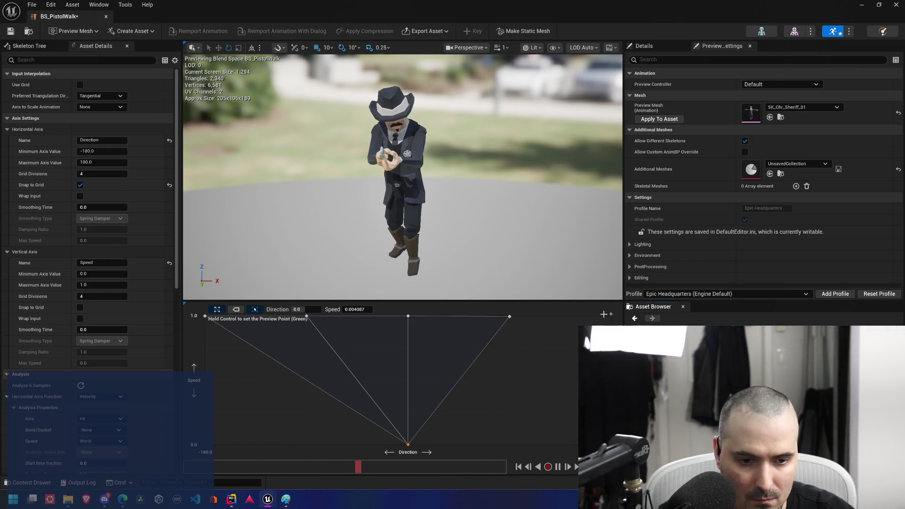
drag(660, 344, 607, 318)
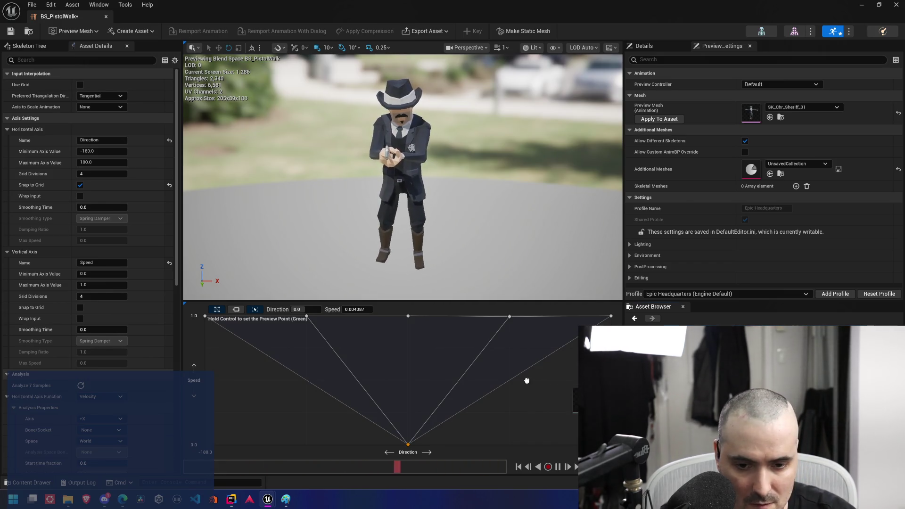
drag(417, 376, 409, 387)
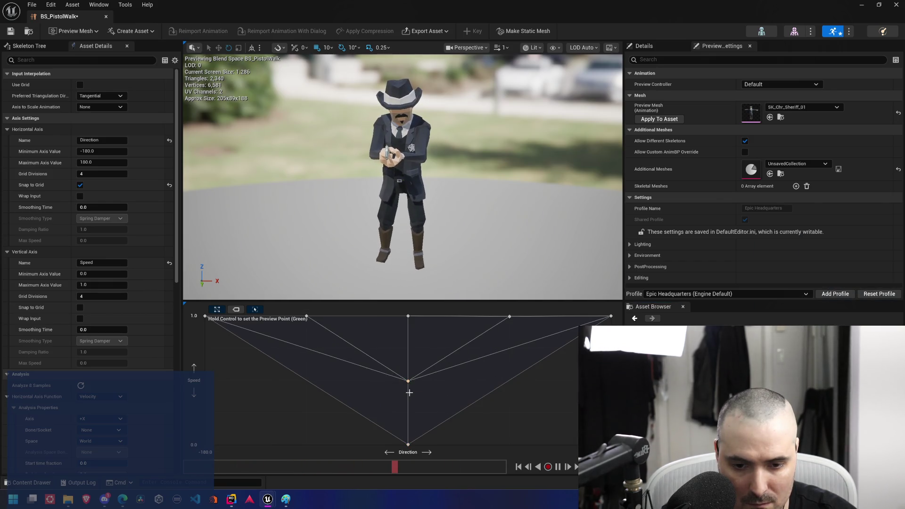
Check the Direction -90 top sample, then add another animation at Direction -90, Speed about 0.7
click(307, 316)
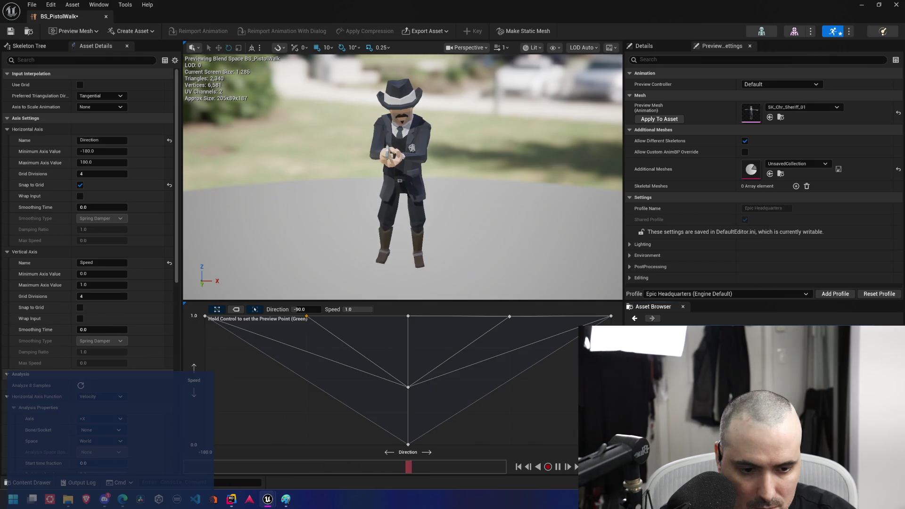
mouse_move(660, 368)
mouse_down()
mouse_move(514, 363)
mouse_move(346, 336)
mouse_move(370, 336)
mouse_move(307, 354)
mouse_up()
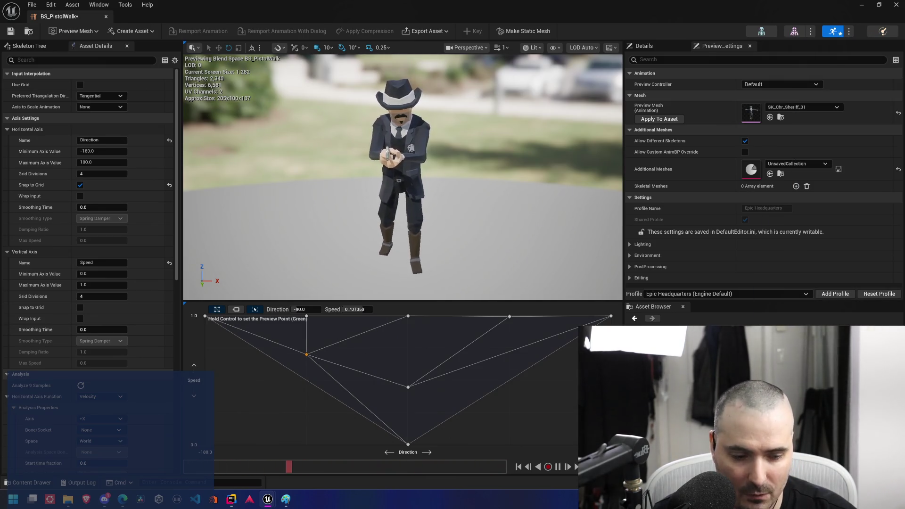
Try changing the Direction axis minimum to 0 and maximum to 90
click(101, 151)
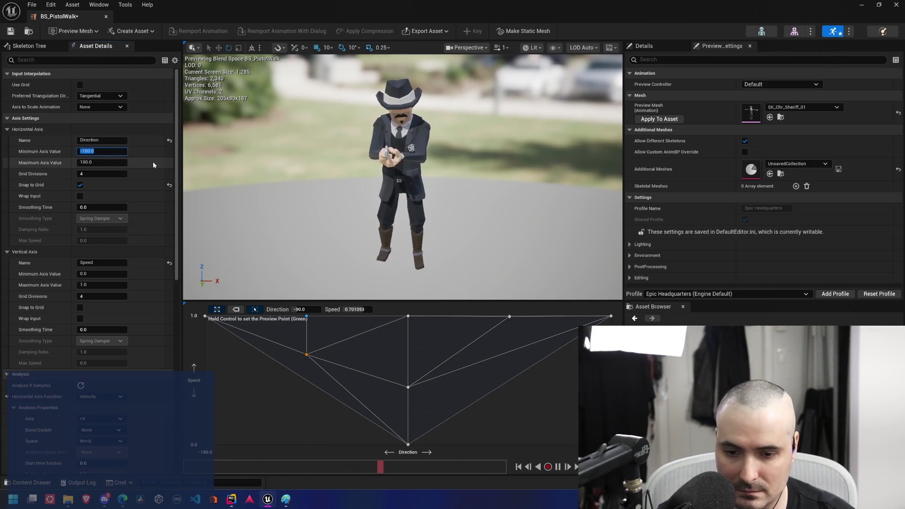
text(1)
key(BackSpace)
text(0)
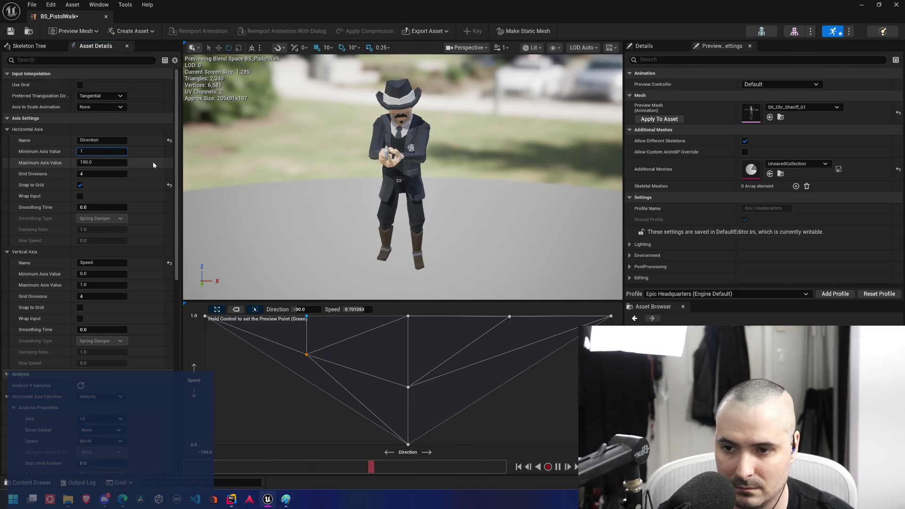
key(Tab)
text(1)
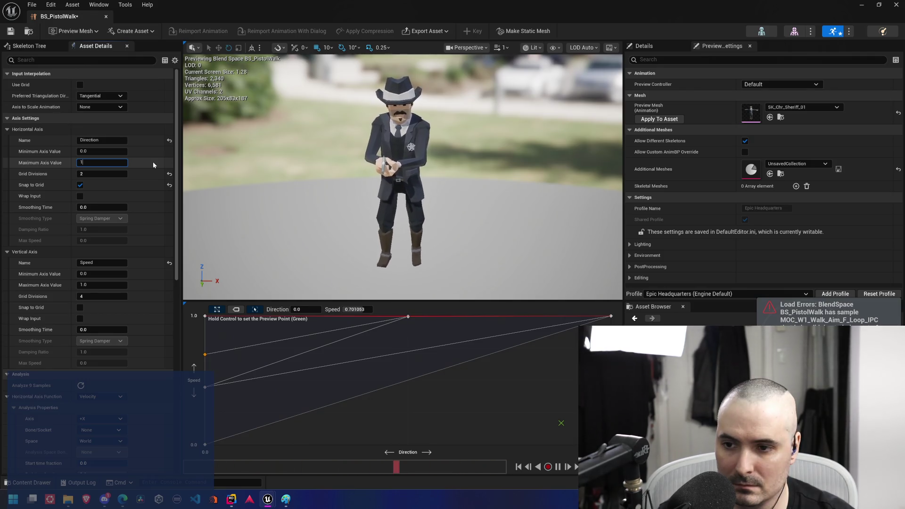
key(BackSpace)
text(90)
key(shift+Tab)
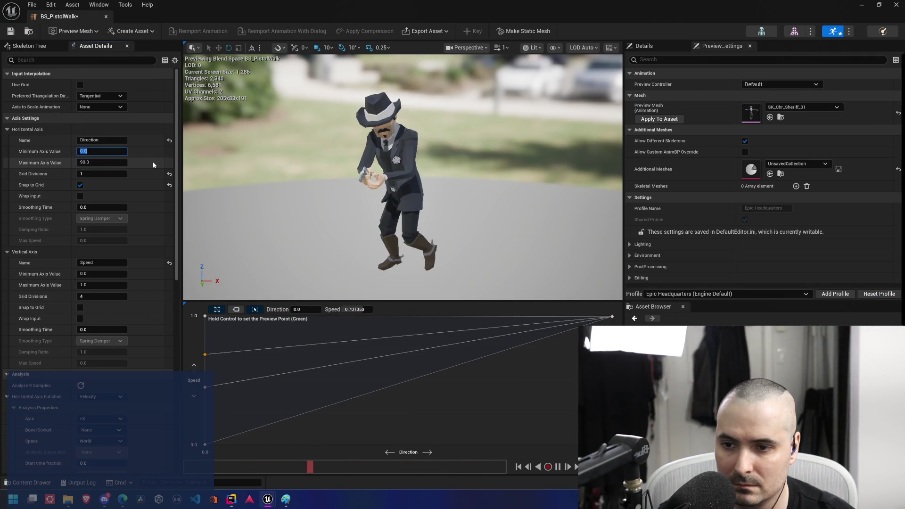
text(1)
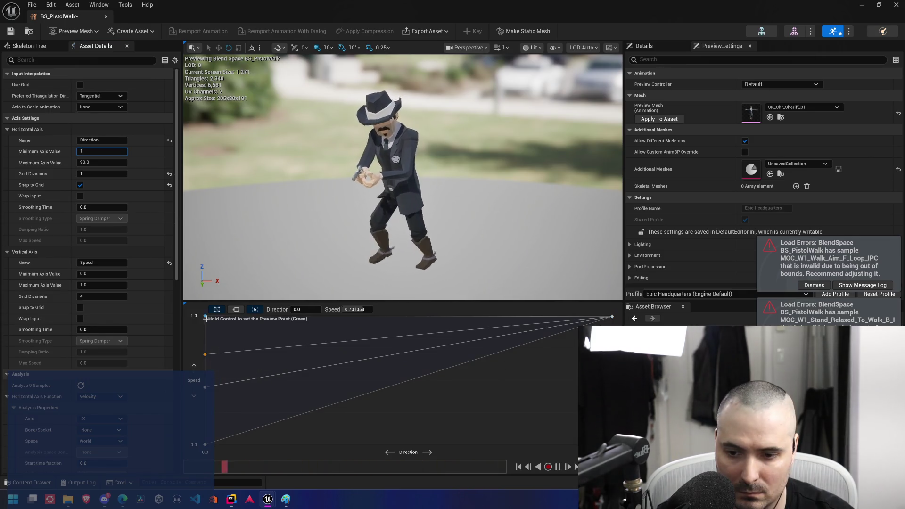
key(Escape)
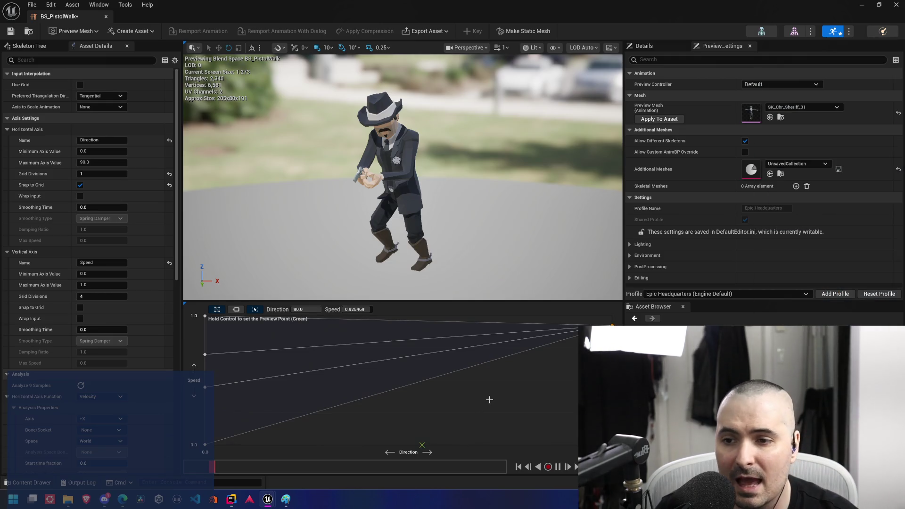
Undo back to the -180 to 180 Direction axis and inspect the fourth out-of-bounds sample error
key(ctrl+z)
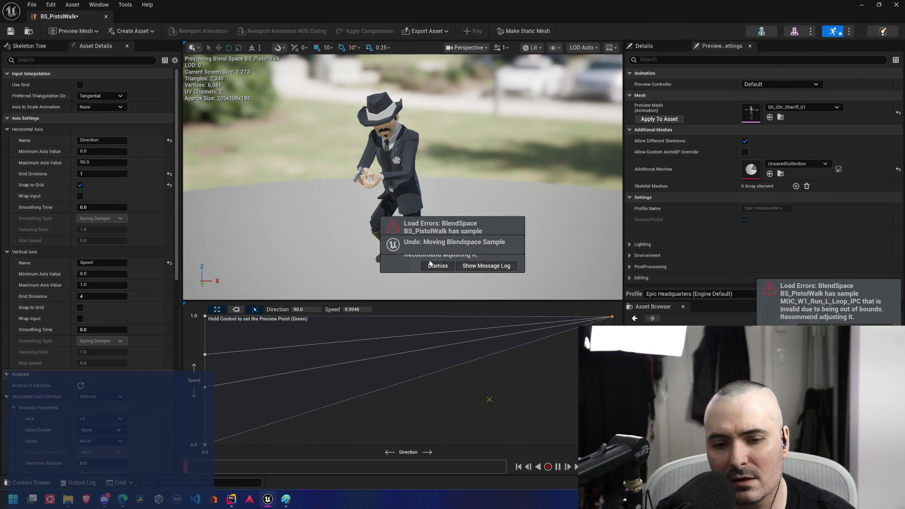
key(ctrl+z)
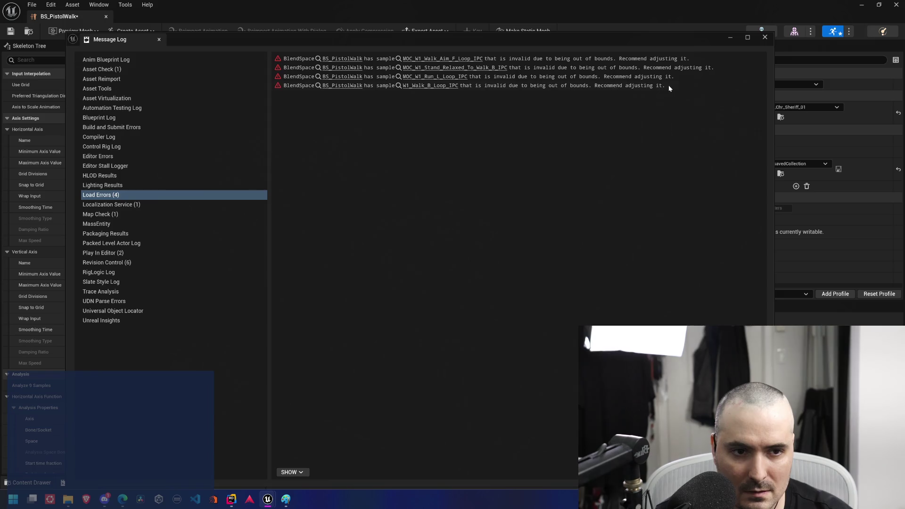
click(543, 87)
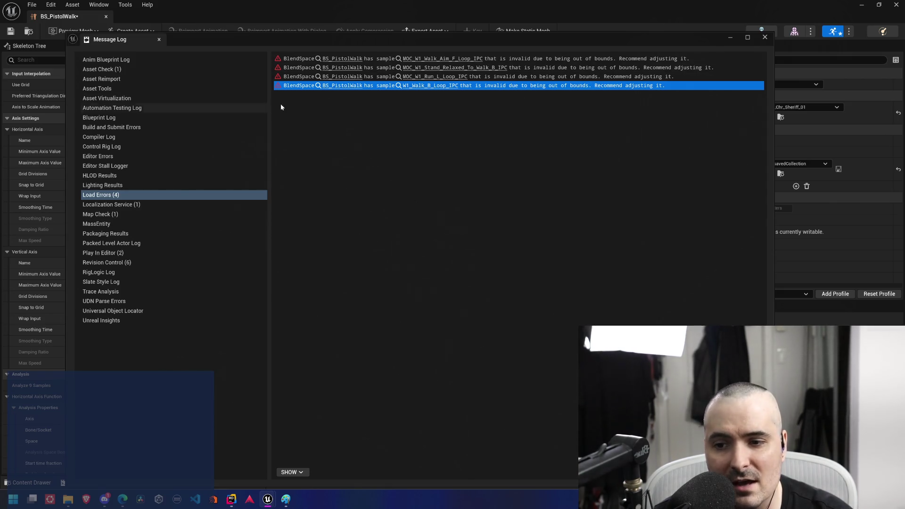
Drag the Message Log window off to the right edge to uncover the blend space editor
drag(544, 40, 904, 52)
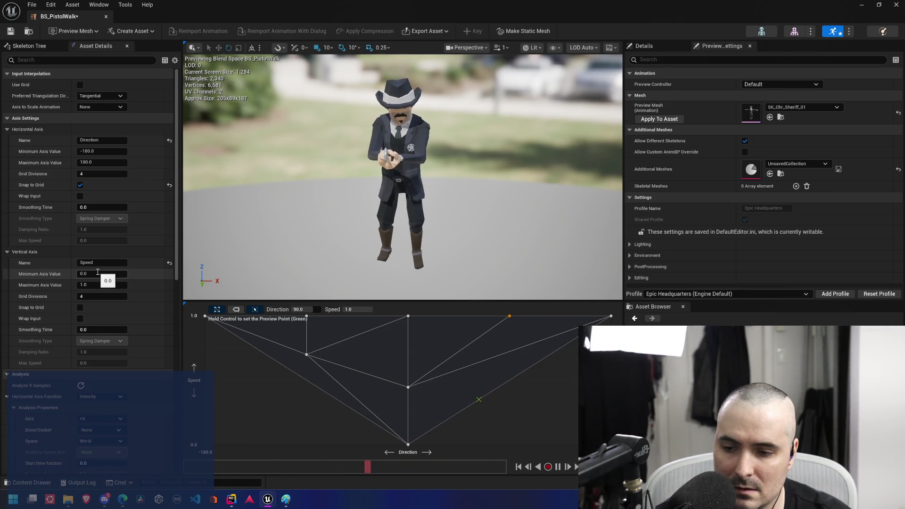
Read the top-row sample values and place the preview point to see a blended pose
mouse_move(510, 316)
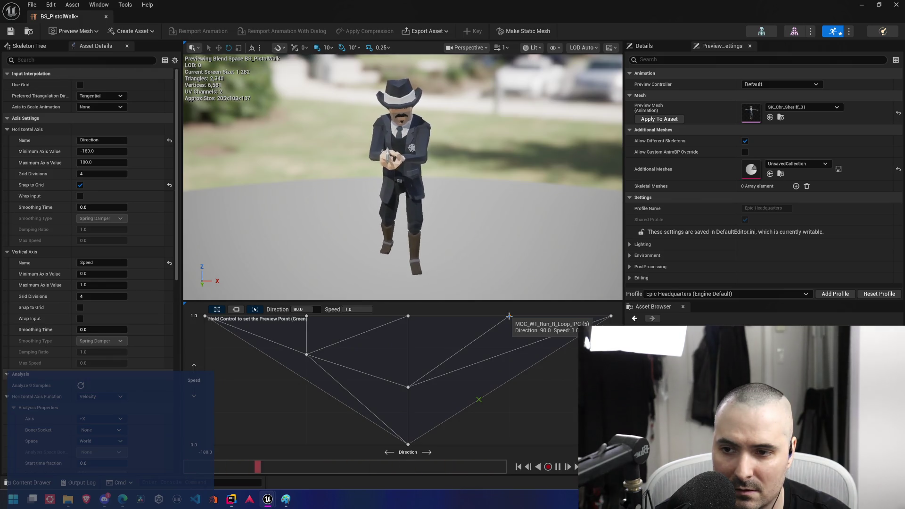
mouse_move(612, 316)
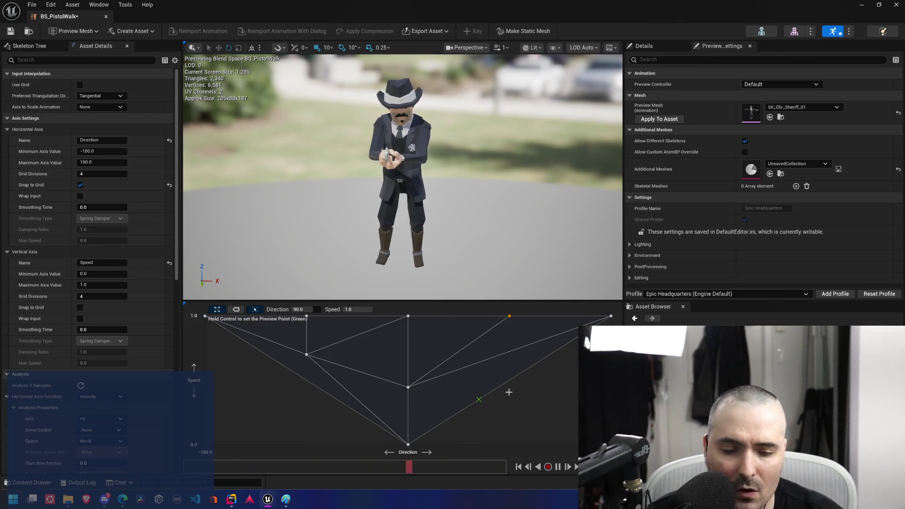
key(ctrl)
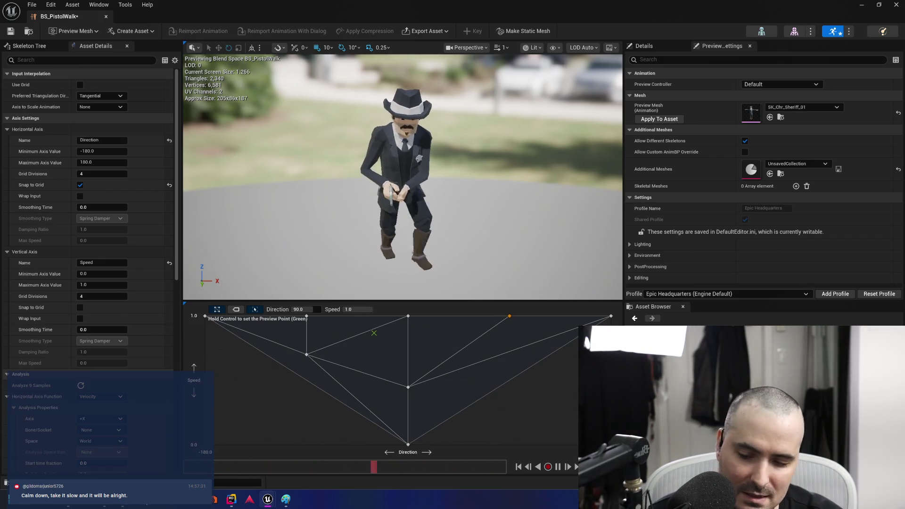
Search the web in a maximized Edge window for the pasted BlendSpace out-of-bounds error
mouse_move(142, 500)
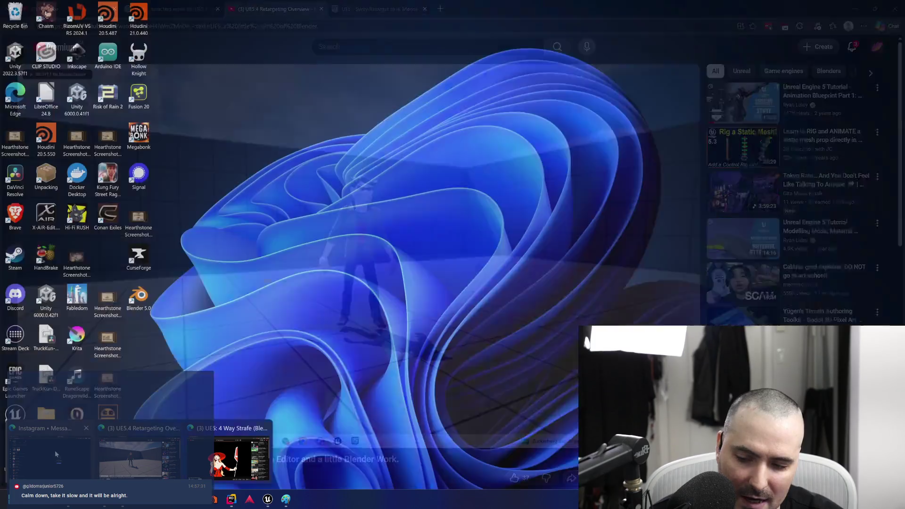
mouse_move(178, 461)
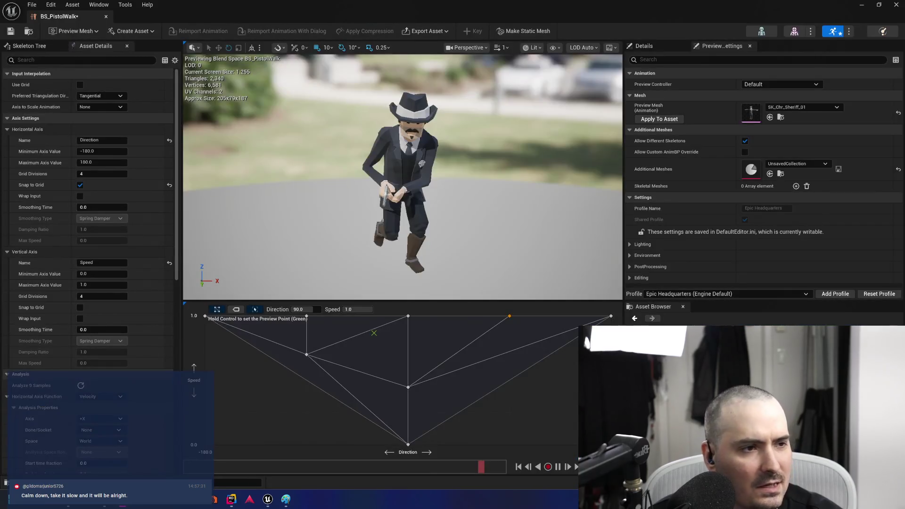
key(alt+Tab)
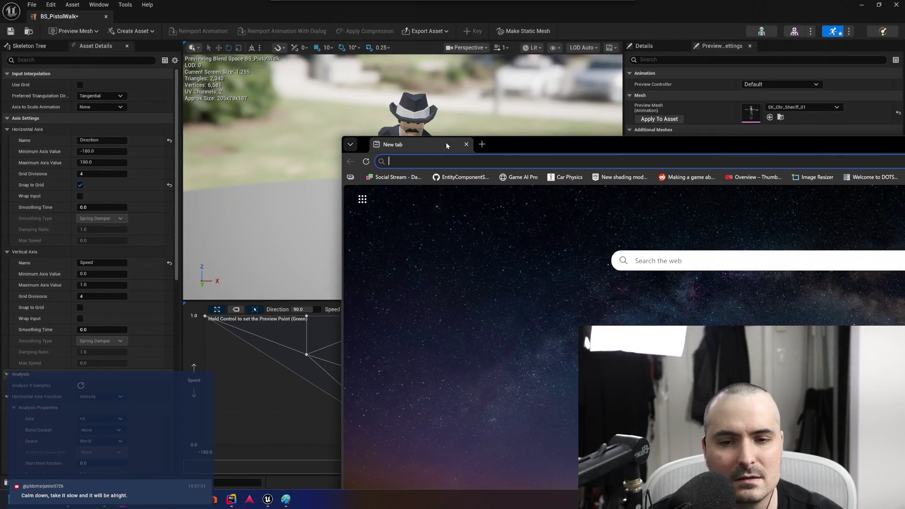
double_click(539, 140)
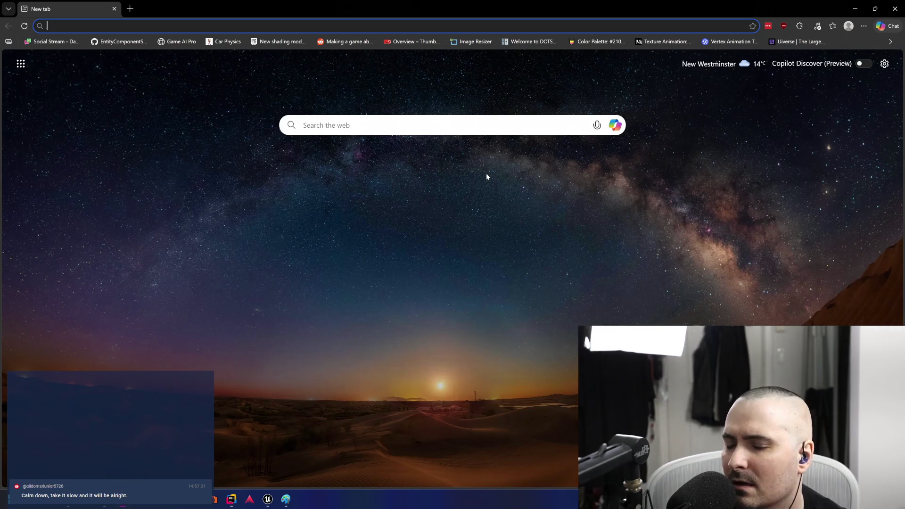
text(BlendSpace BS_PistolWalk has sample W1_Walk_B_Loop_IPC that is invalid due to being out of bounds. Recommend adjusting it.)
key(Return)
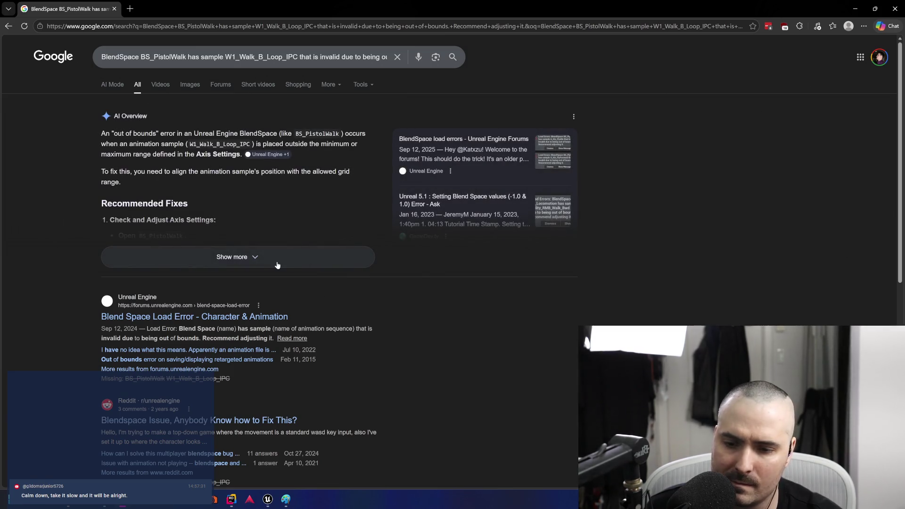
Expand the recommended fixes, then return to the BS_PistolWalk editor
click(277, 265)
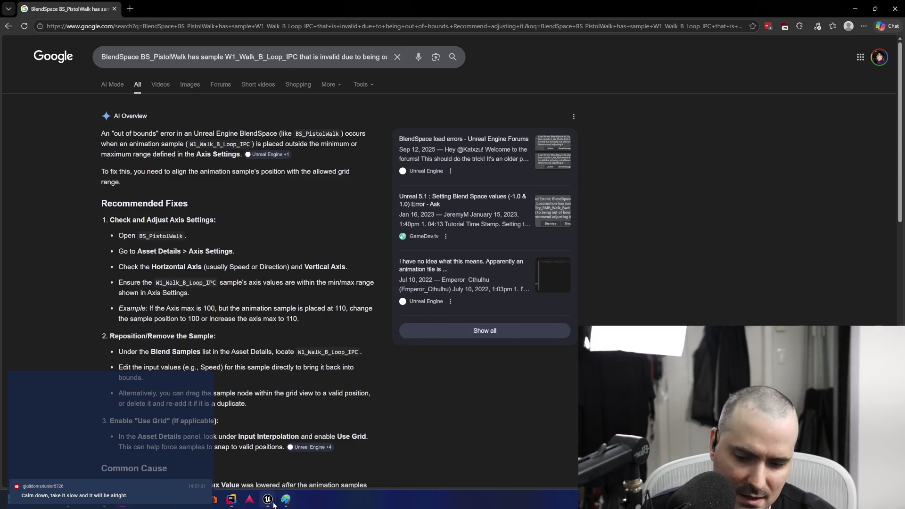
mouse_move(268, 500)
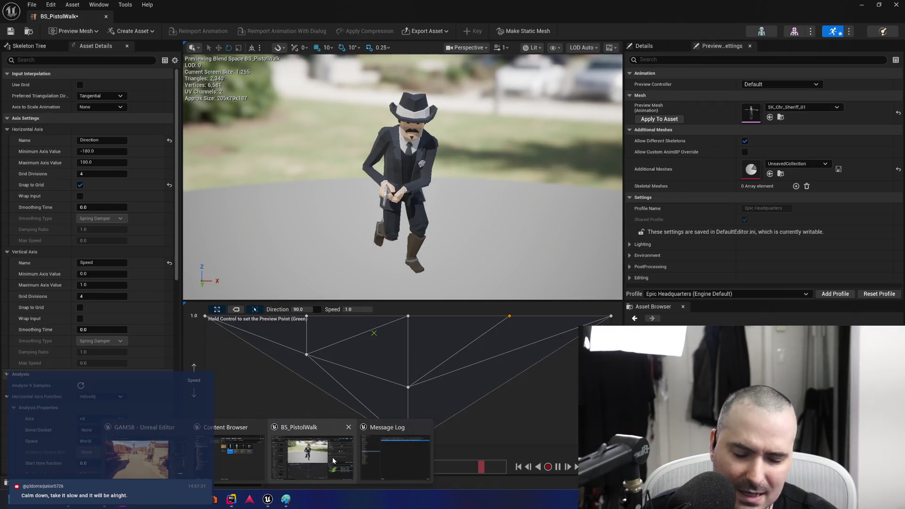
click(332, 461)
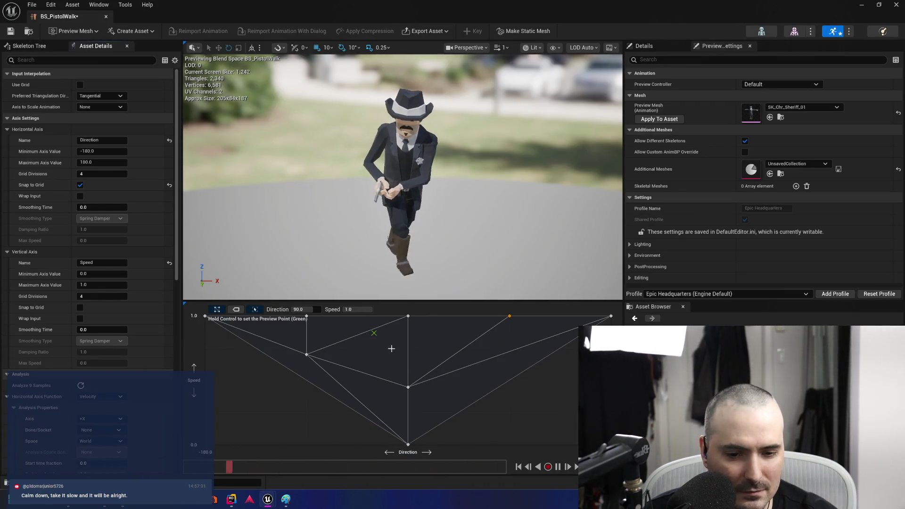
Open W1_Walk_L_Loop_IPC from the Content Drawer in the animation editor, leaving the drawer hidden
right_click(510, 316)
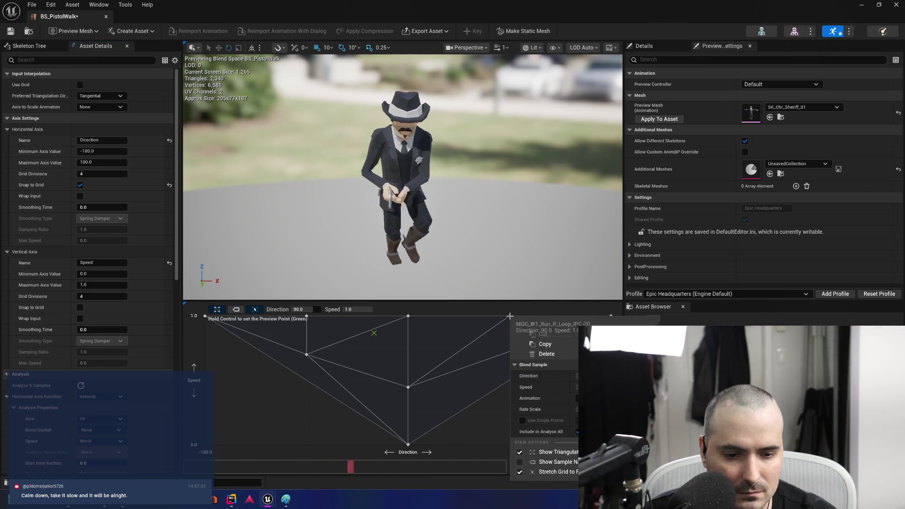
key(Escape)
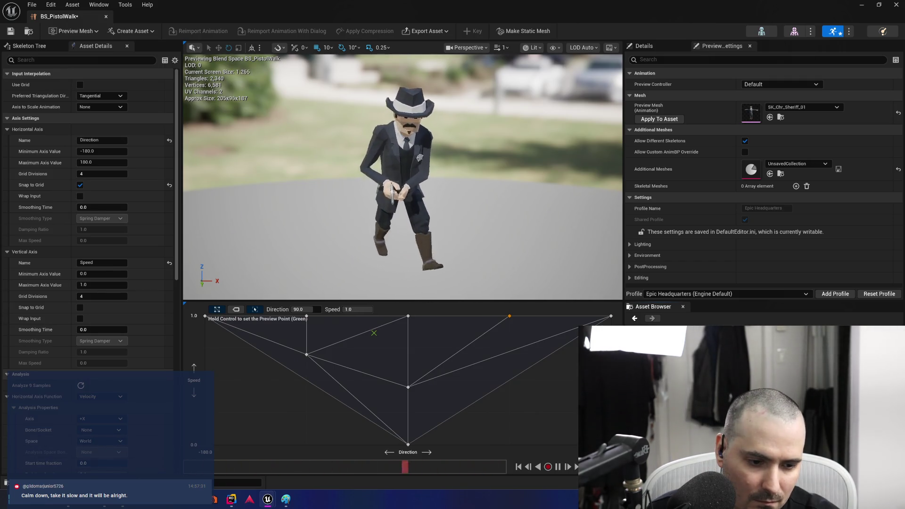
key(ctrl+space)
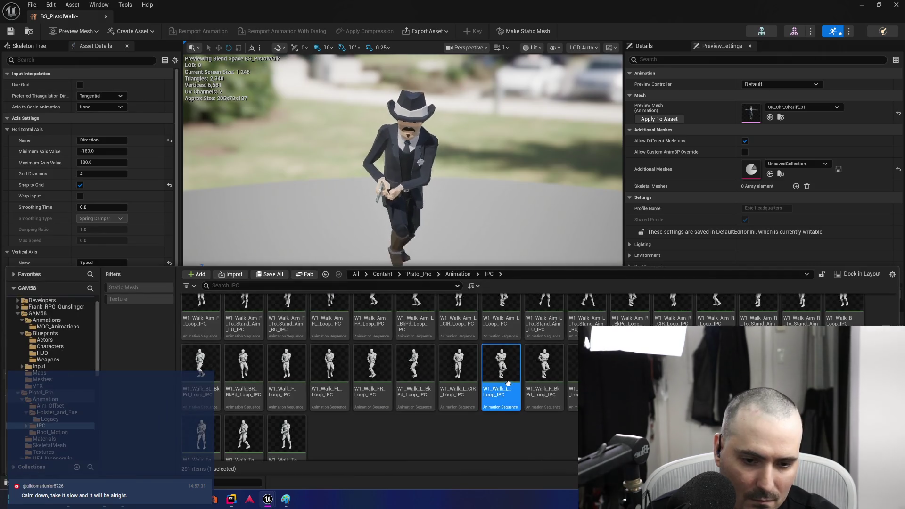
double_click(506, 406)
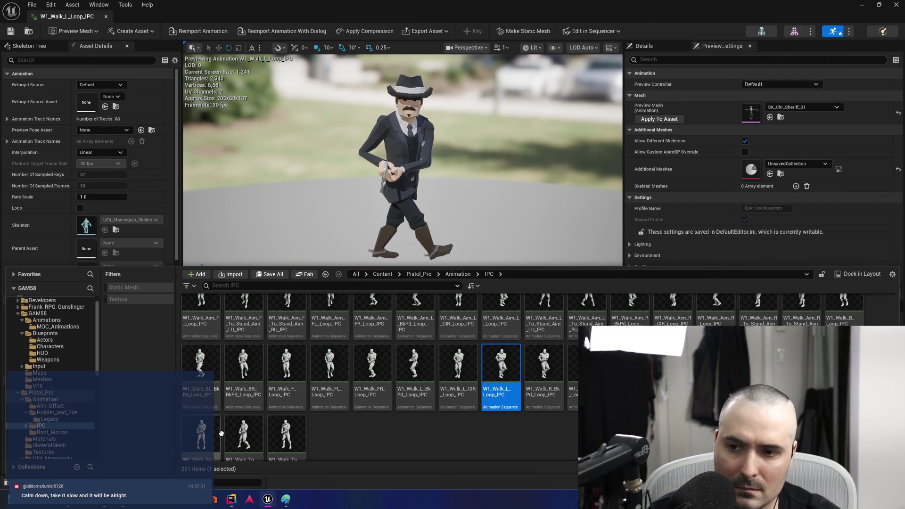
key(ctrl+space)
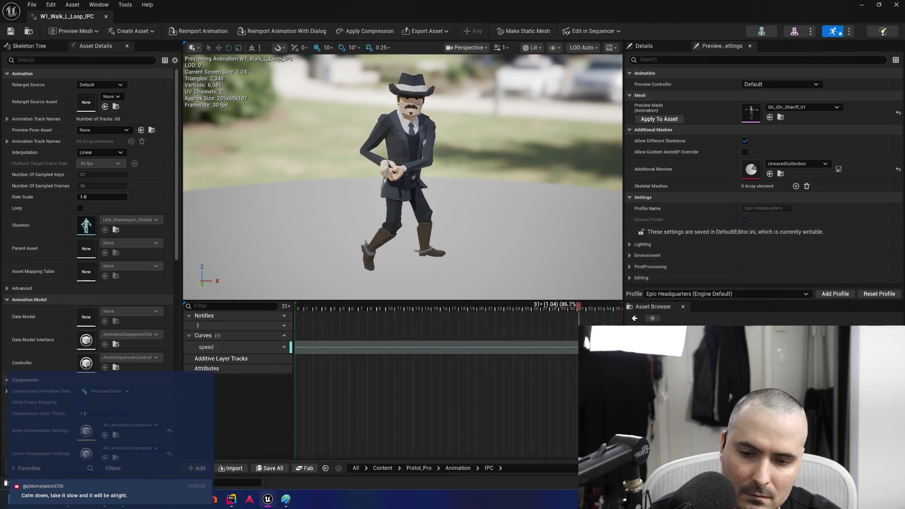
key(ctrl+space)
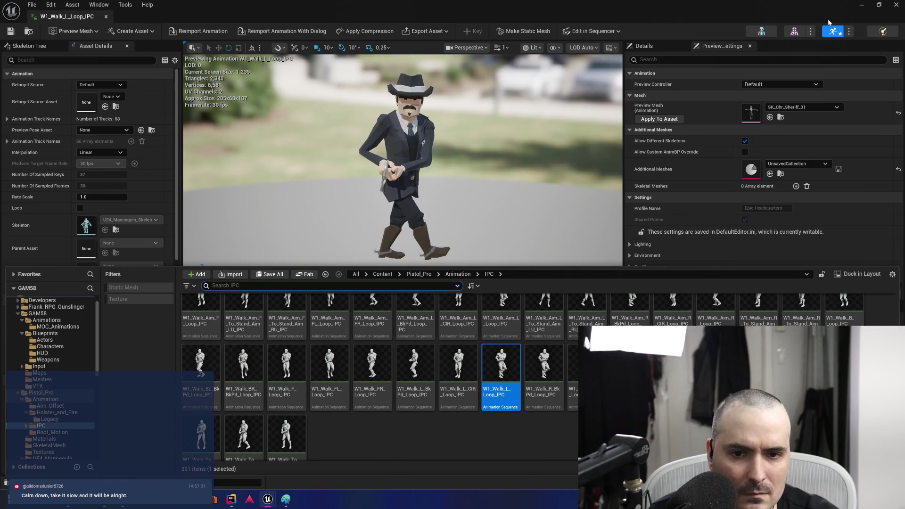
key(ctrl+space)
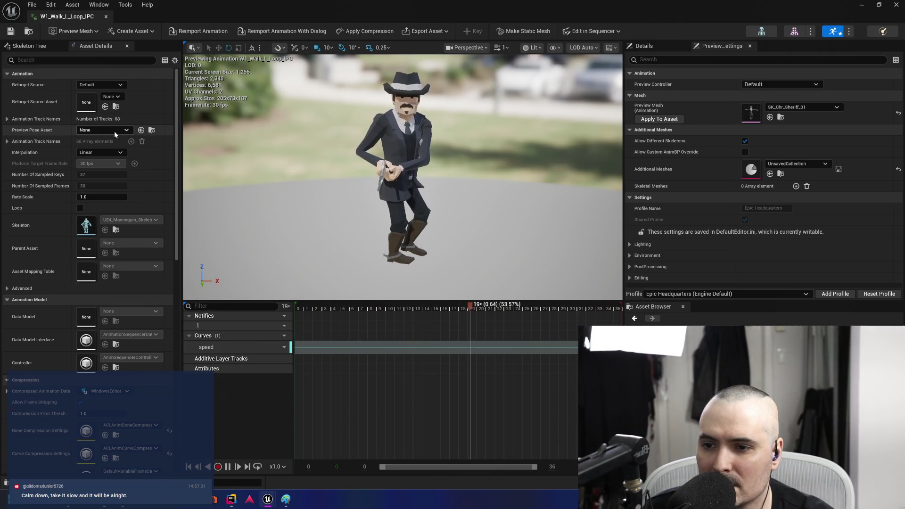
Scroll through Asset Details, then restore and minimize the W1_Walk_L_Loop_IPC editor window
scroll(51, 234, down, 10)
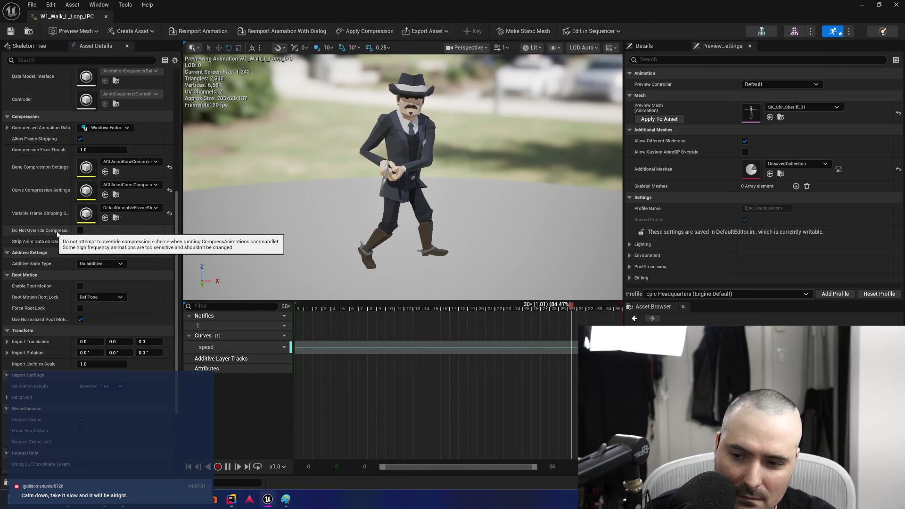
scroll(57, 233, up, 6)
scroll(58, 231, up, 5)
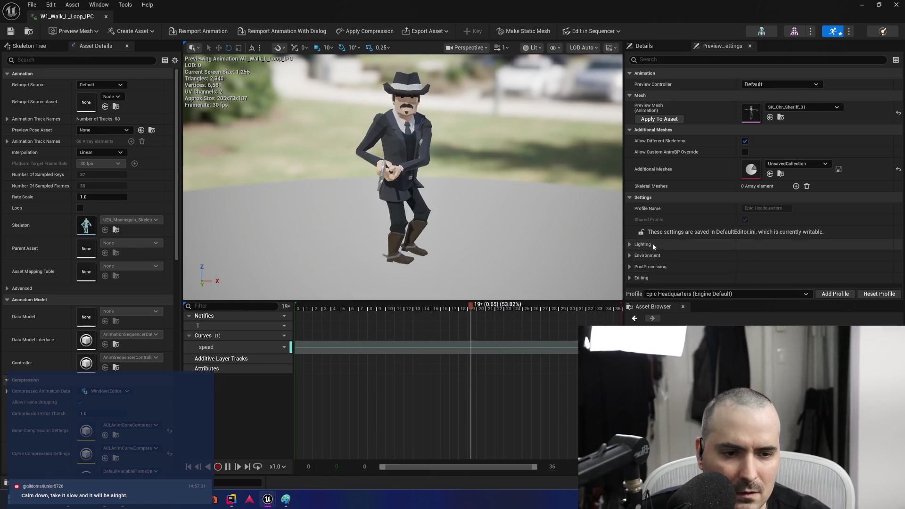
double_click(693, 10)
click(694, 86)
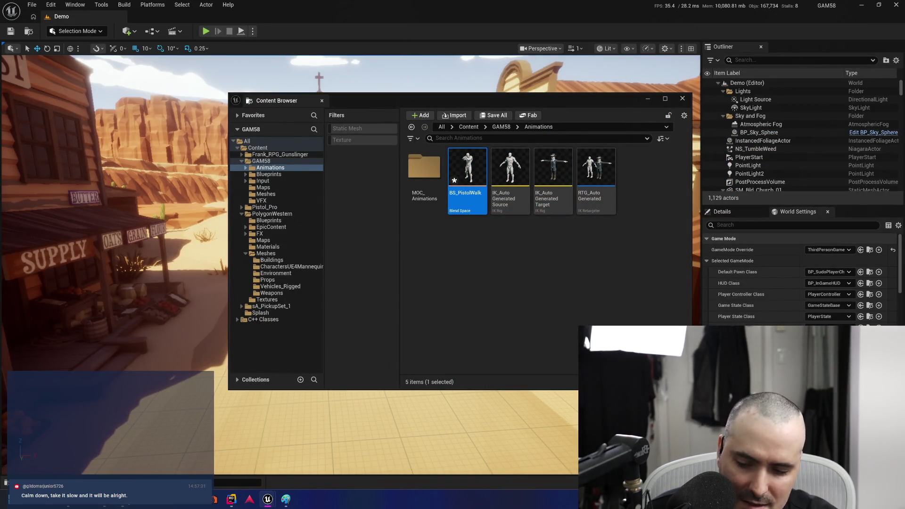
Return from the Google results to Unreal and enlarge the W1_Walk_L_Loop_IPC animation editor
mouse_move(286, 499)
click(326, 456)
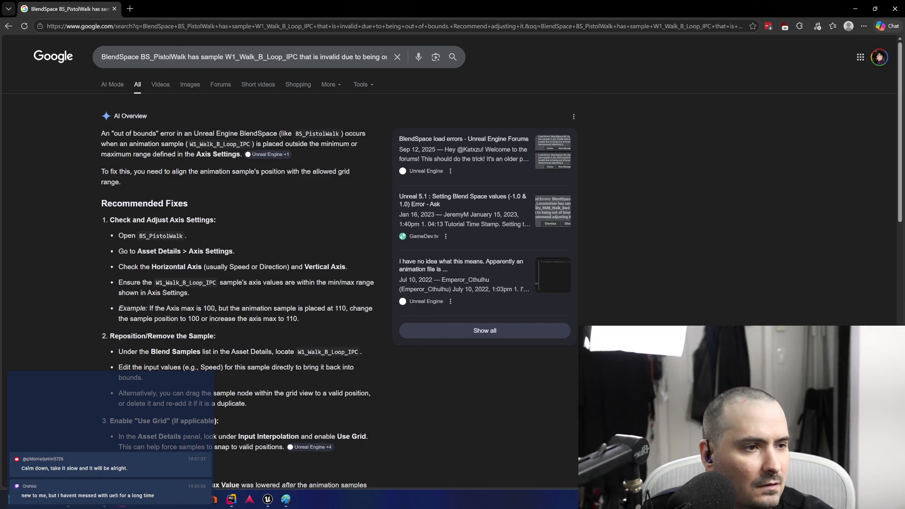
key(alt+Tab)
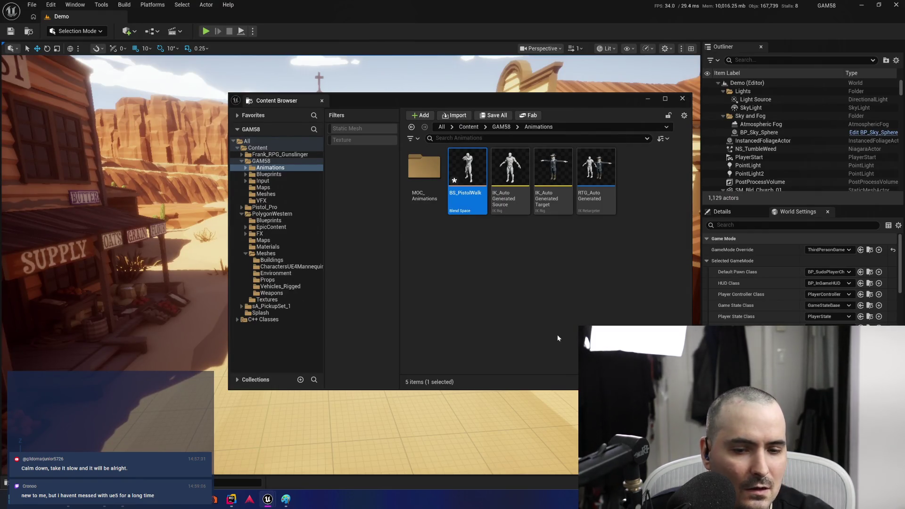
click(255, 379)
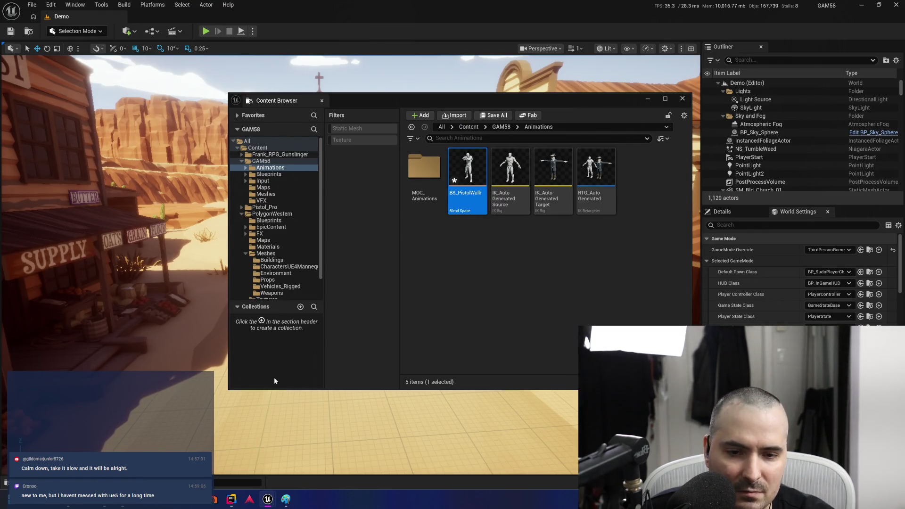
click(258, 307)
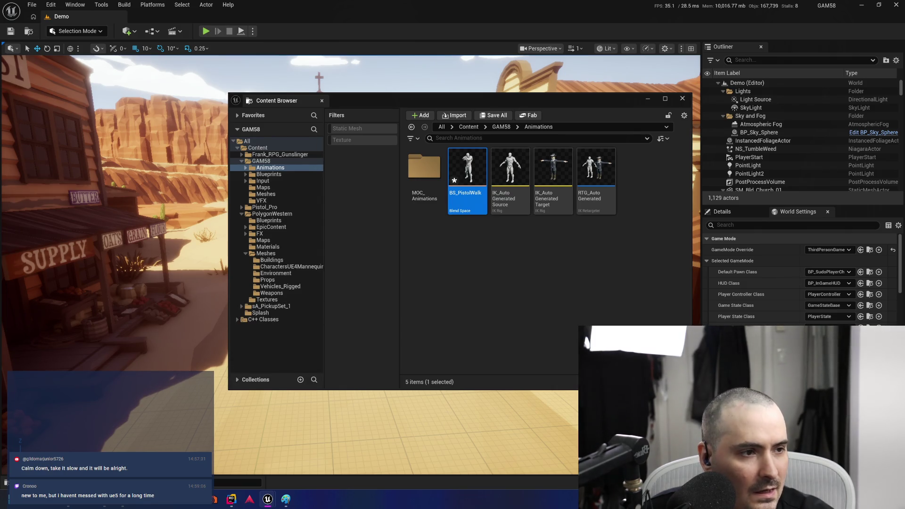
key(alt+Tab)
drag(548, 32, 324, 16)
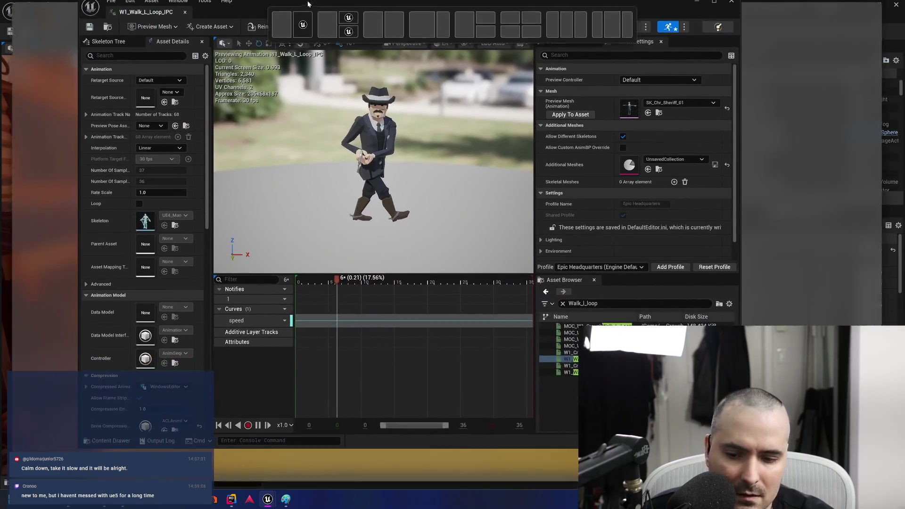
Close the walk-loop animation preview and open BS_PistolWalk from the Animations folder
click(137, 448)
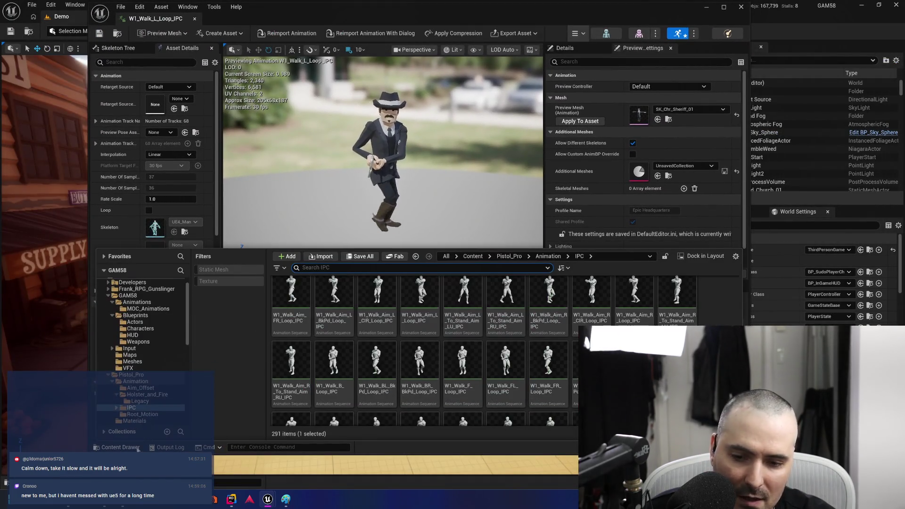
right_click(682, 301)
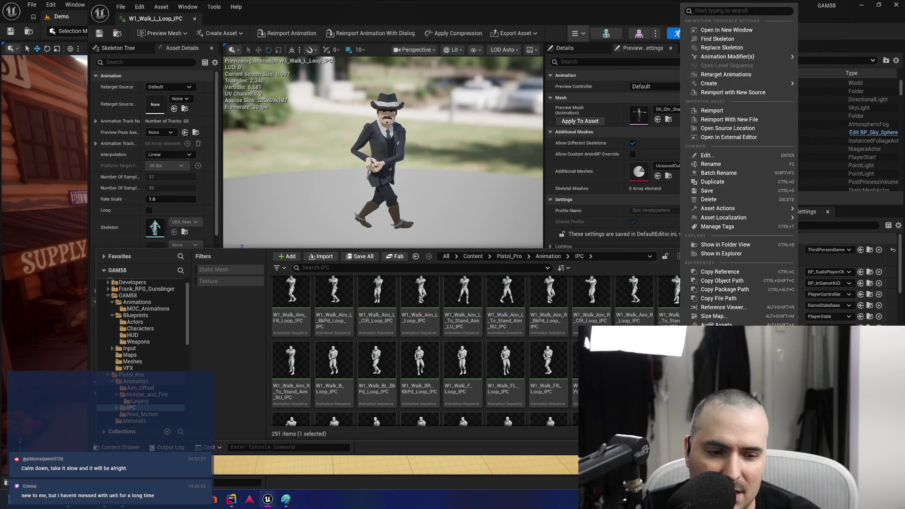
key(Escape)
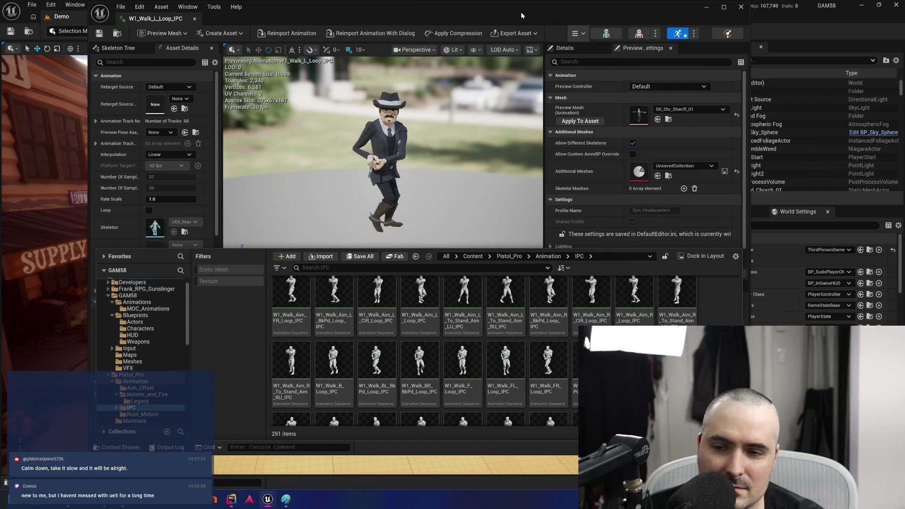
drag(519, 13, 542, 27)
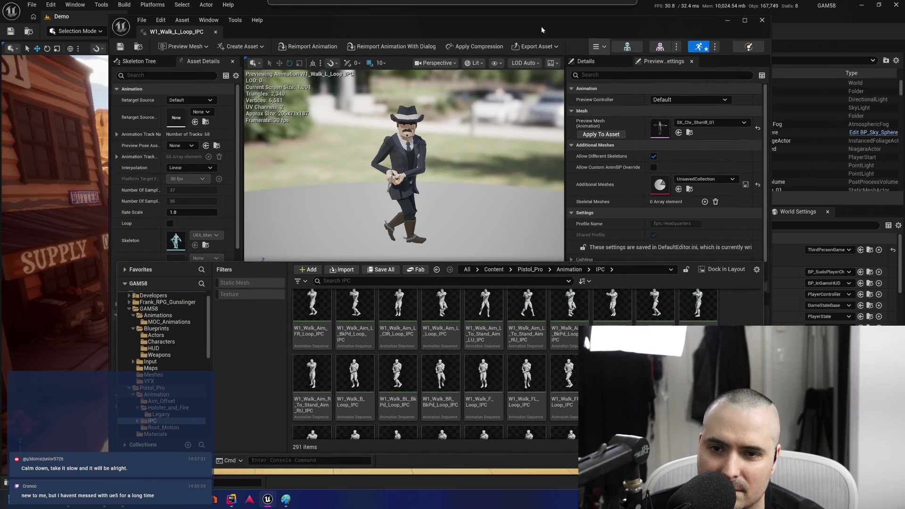
click(770, 20)
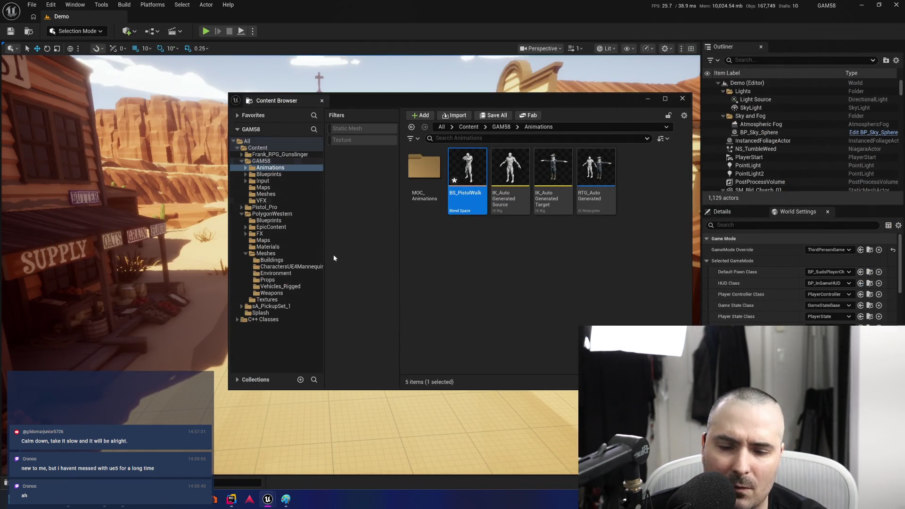
double_click(466, 210)
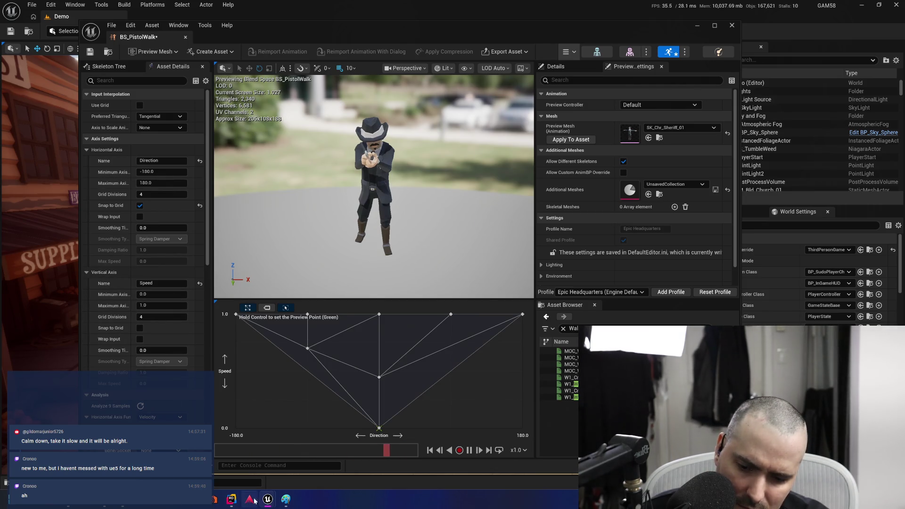
mouse_move(267, 499)
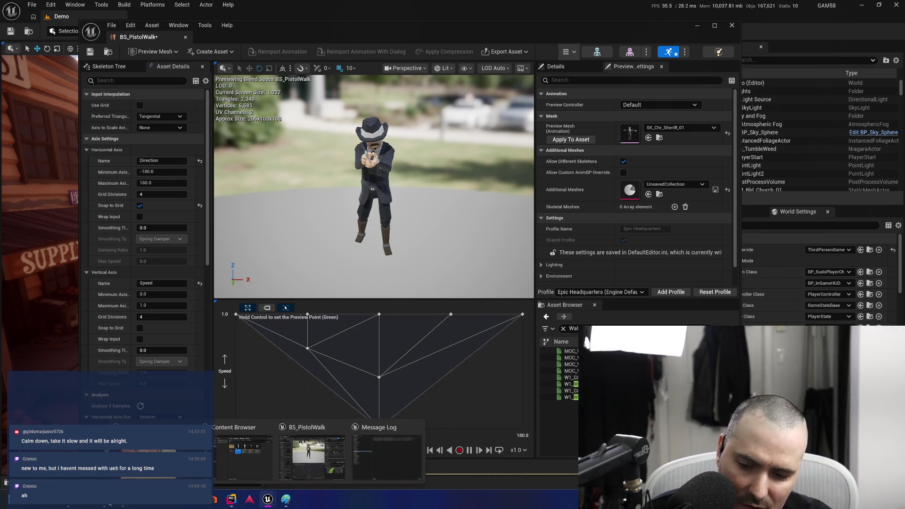
click(293, 470)
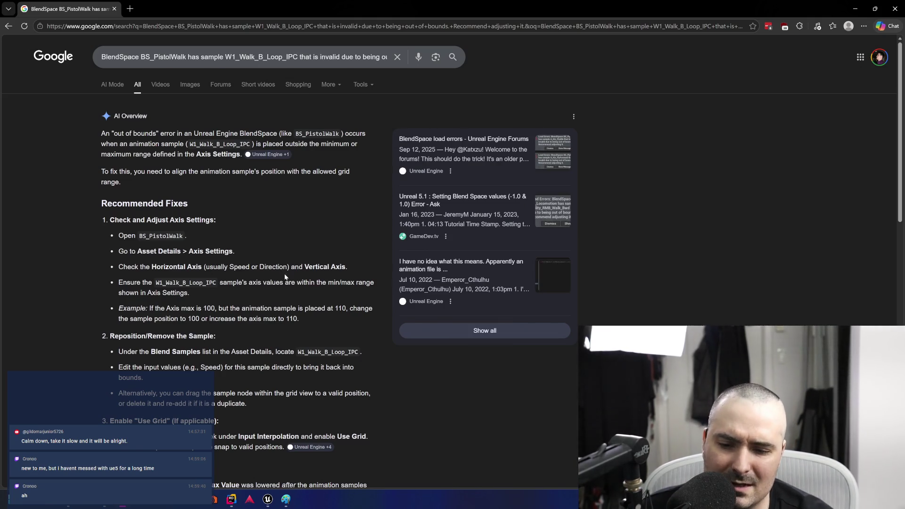
mouse_move(267, 501)
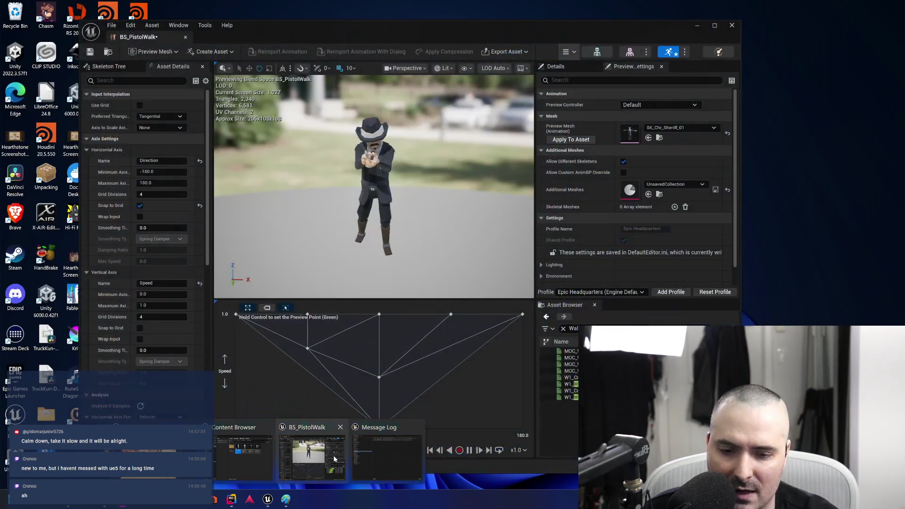
click(311, 456)
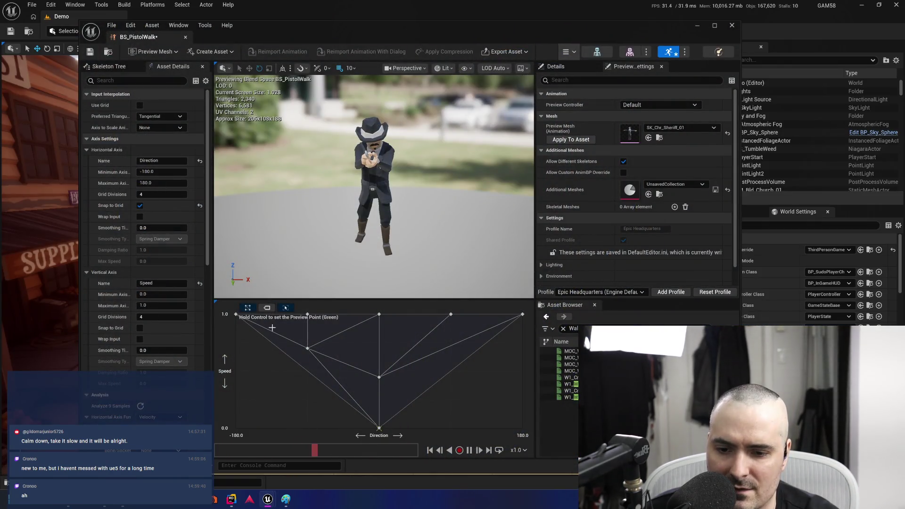
mouse_move(235, 314)
mouse_down()
mouse_move(236, 327)
mouse_move(236, 315)
mouse_up()
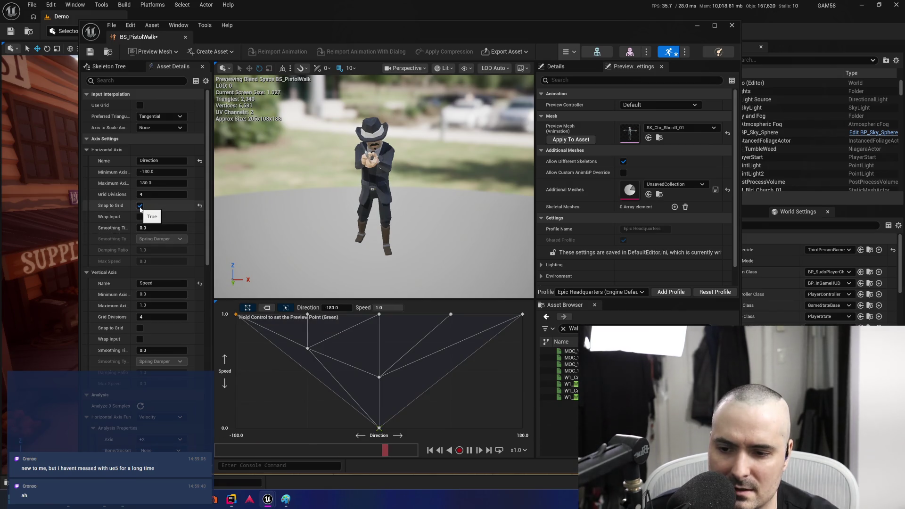
Enable Snap to Grid on the Speed axis, save BS_PistolWalk, and maximize its editor
click(140, 328)
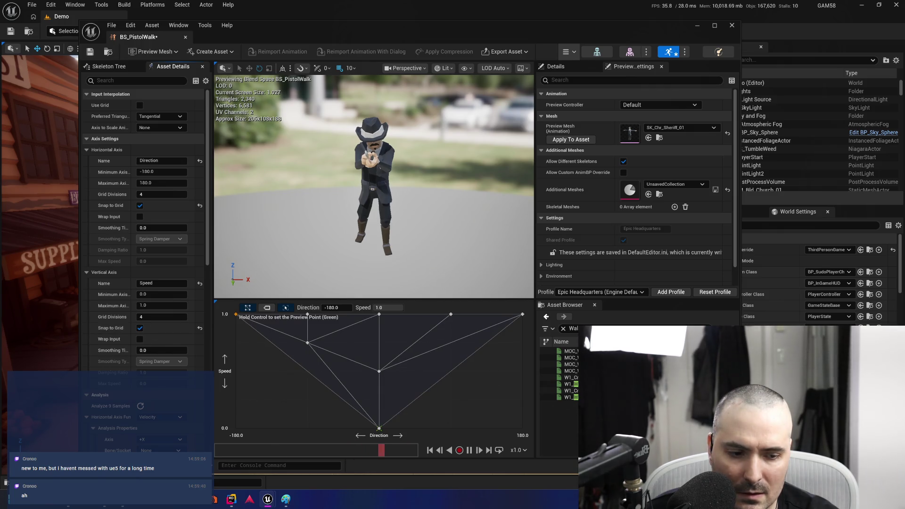
click(236, 315)
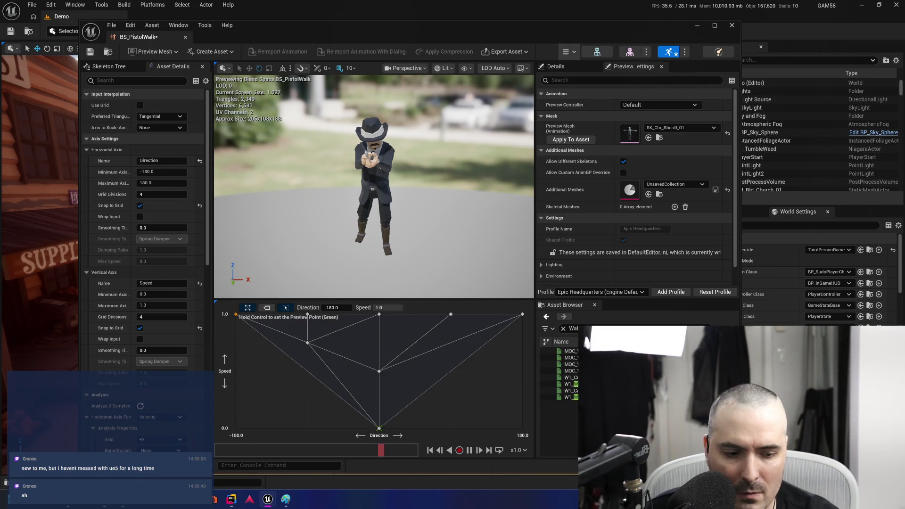
drag(235, 315, 258, 346)
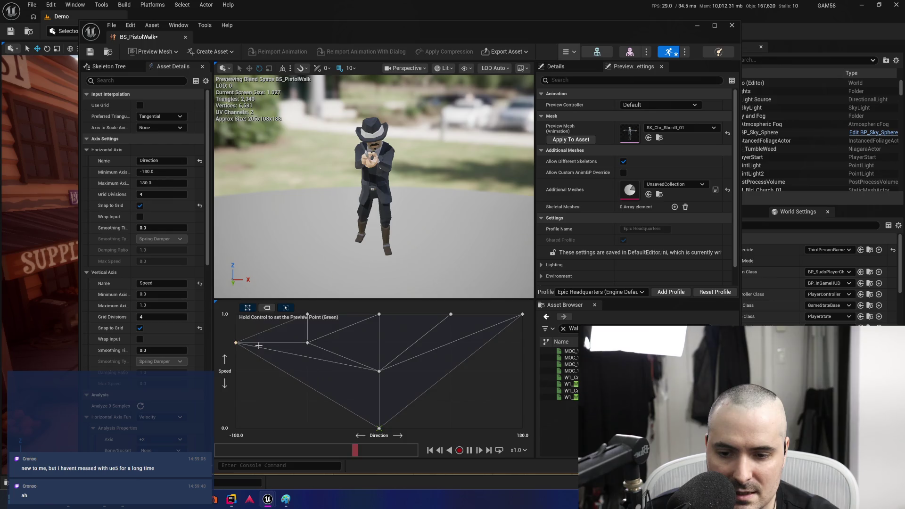
key(ctrl+z)
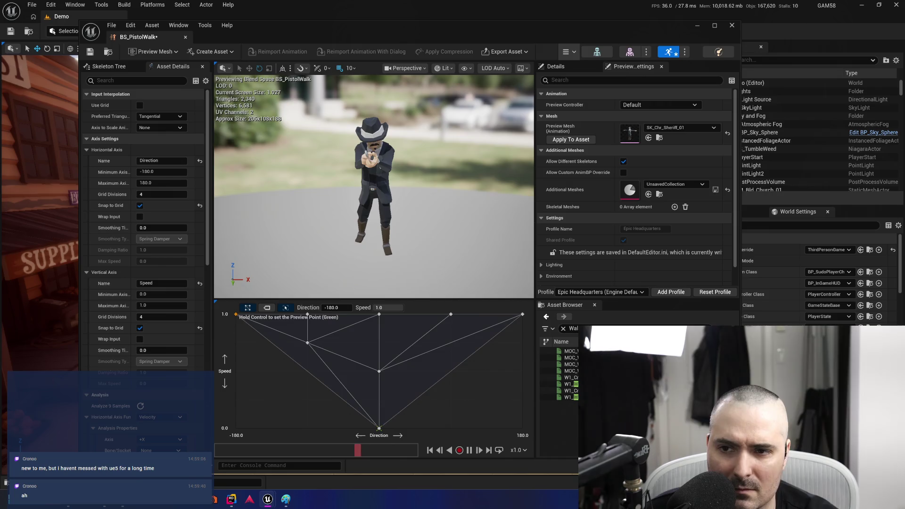
click(89, 53)
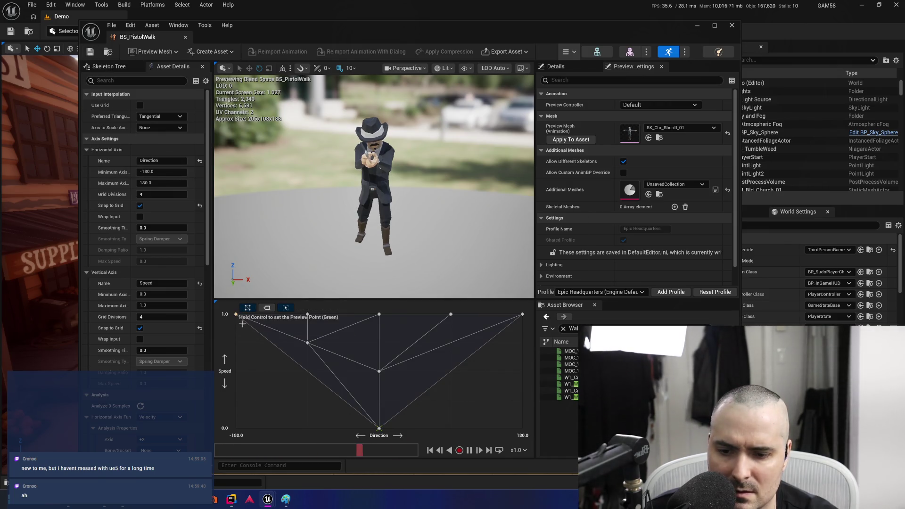
mouse_move(236, 314)
mouse_down()
mouse_move(237, 343)
mouse_move(235, 314)
mouse_up()
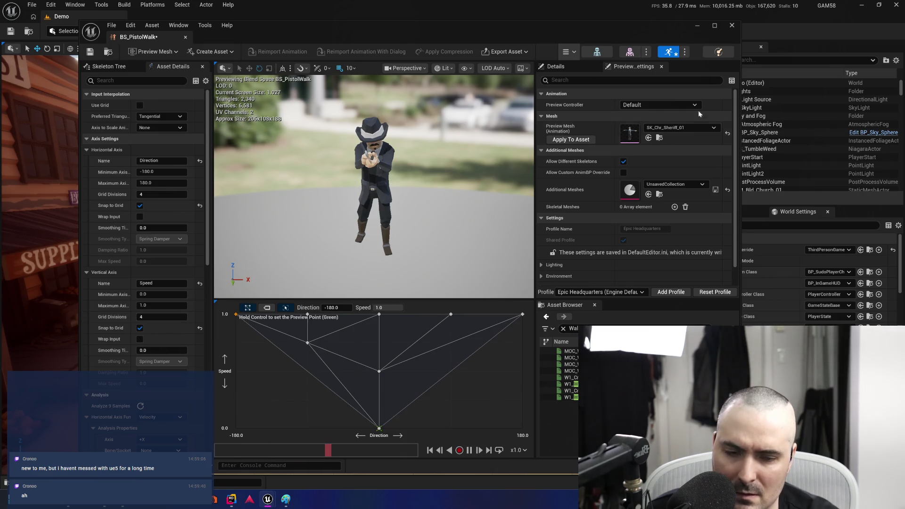
click(715, 25)
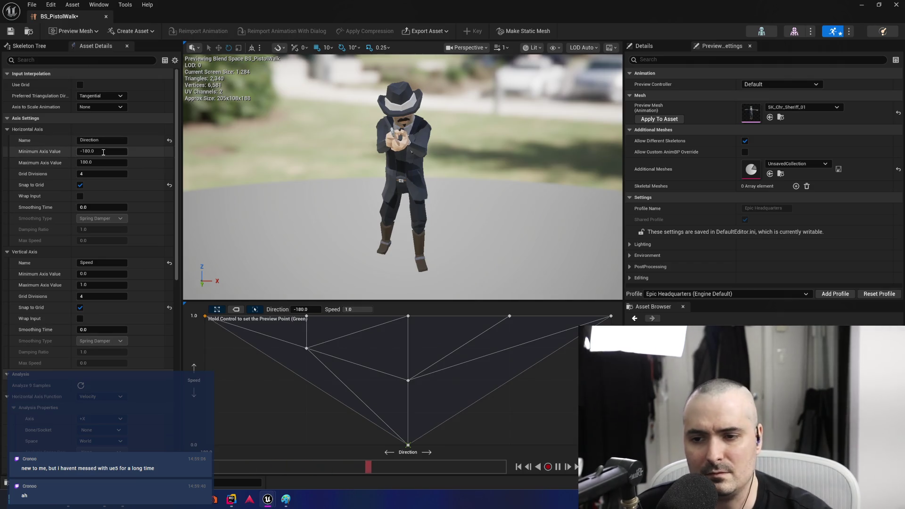
Try a Direction axis range of -90 to 90 with 4 grid divisions
click(120, 153)
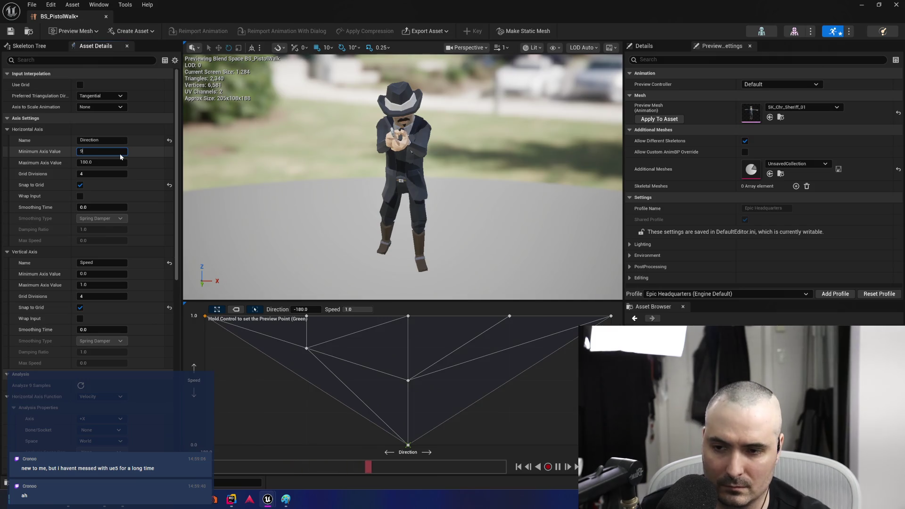
text(90)
key(Return)
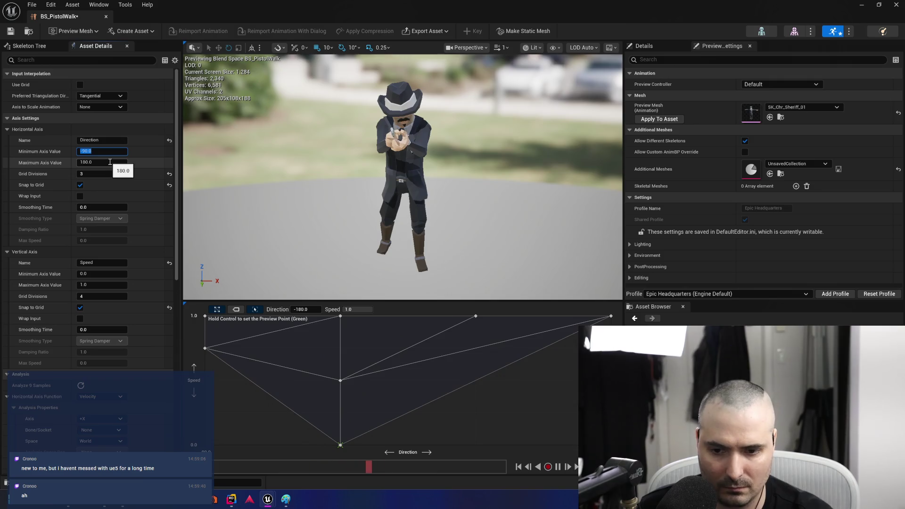
click(106, 161)
text(9)
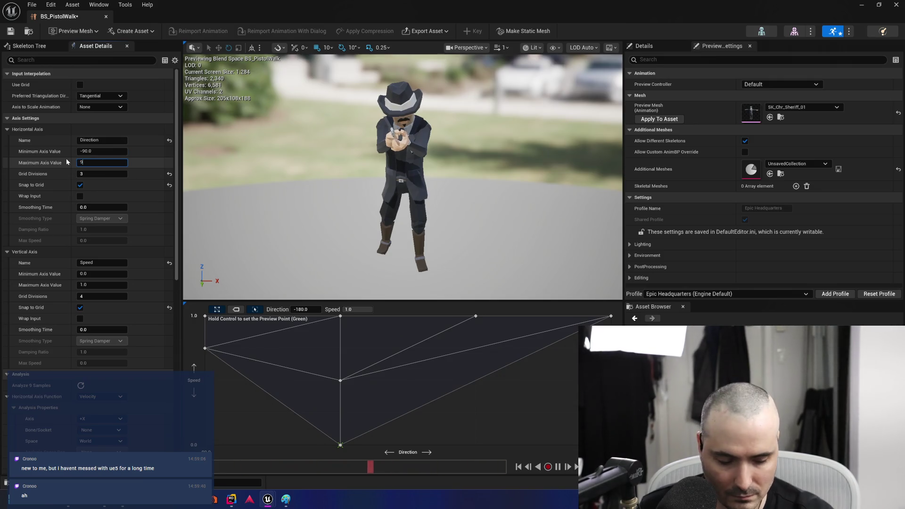
text(0)
key(Return)
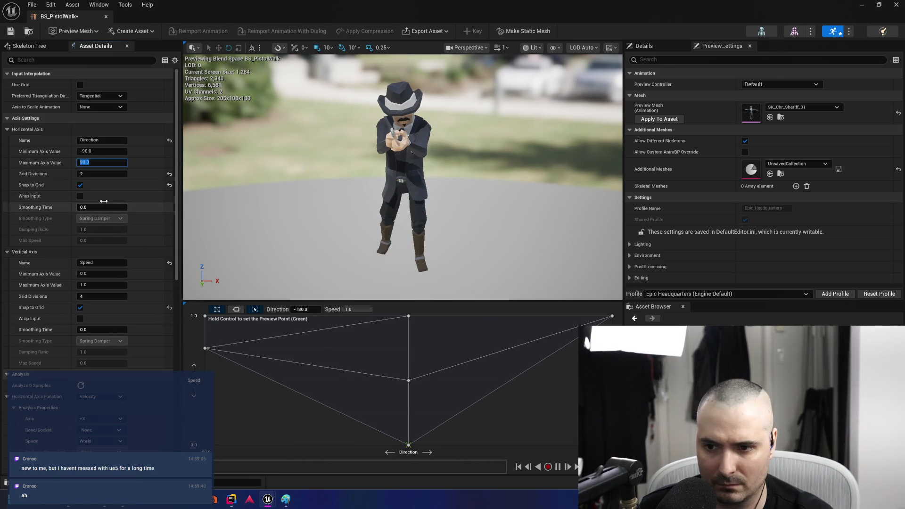
click(101, 174)
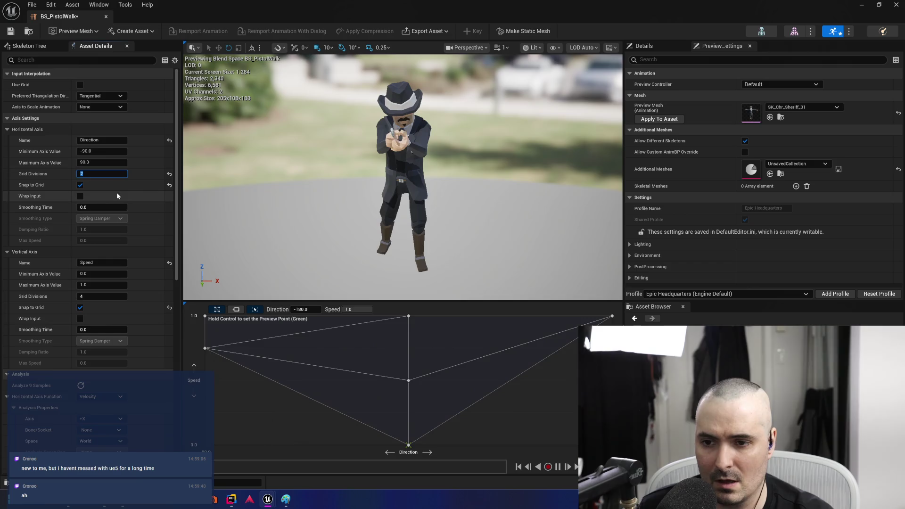
text(4)
key(Return)
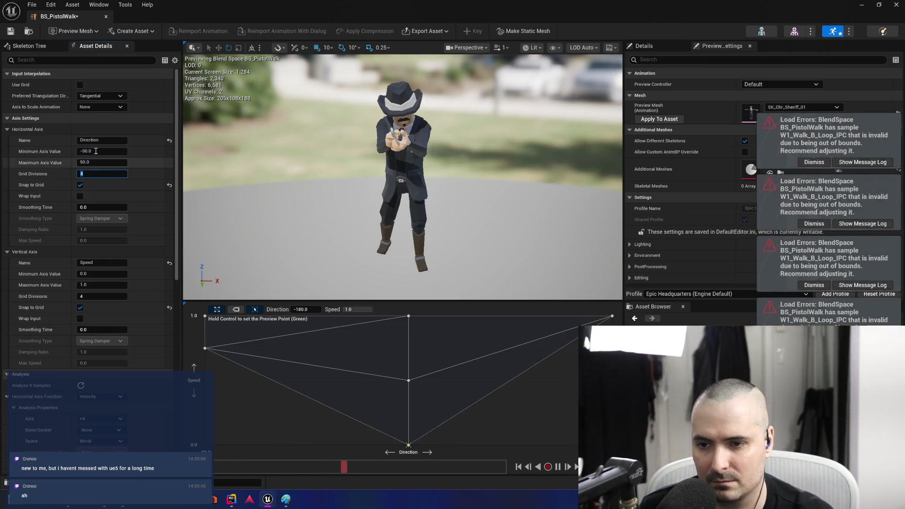
Widen the Direction axis to span -180 to 180
click(96, 151)
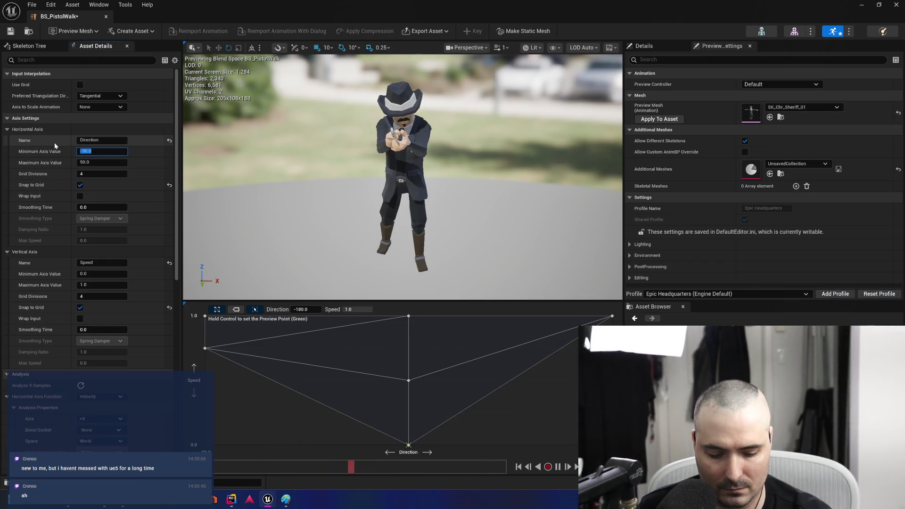
text(-180)
key(Return)
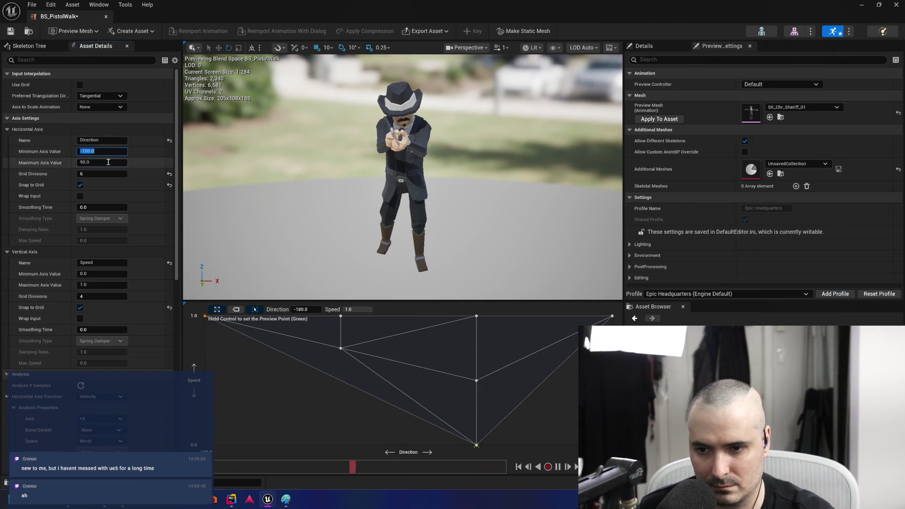
click(107, 162)
text(180)
key(Return)
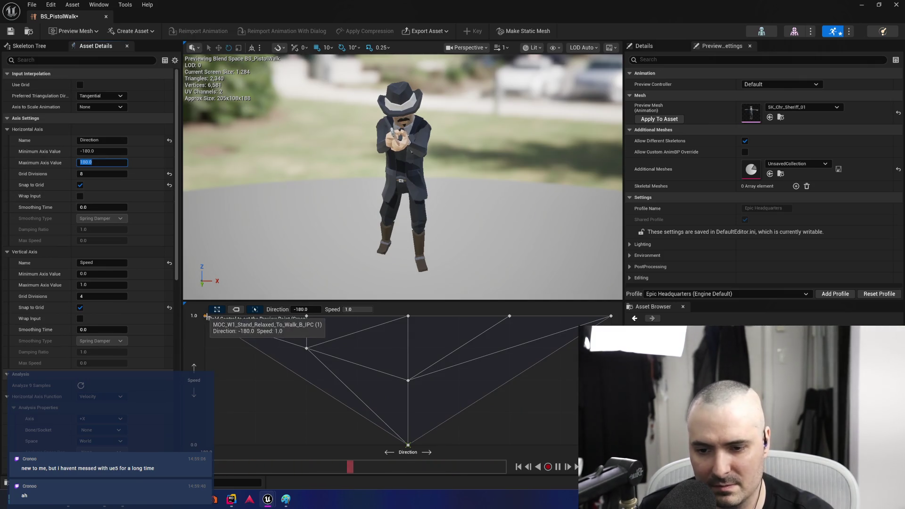
click(221, 324)
Rearrange the left-side blend samples on the BS_PistolWalk grid
mouse_move(227, 327)
mouse_down()
mouse_move(221, 350)
mouse_move(306, 380)
mouse_up()
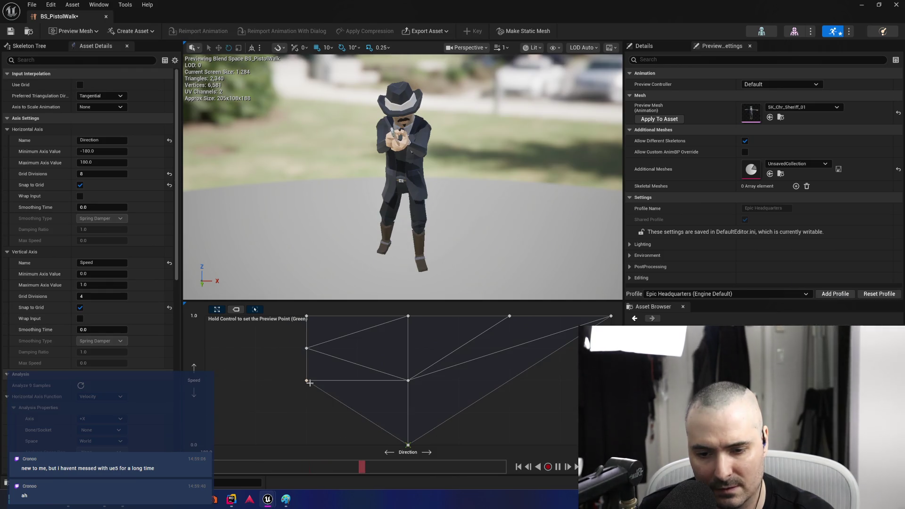
mouse_move(307, 380)
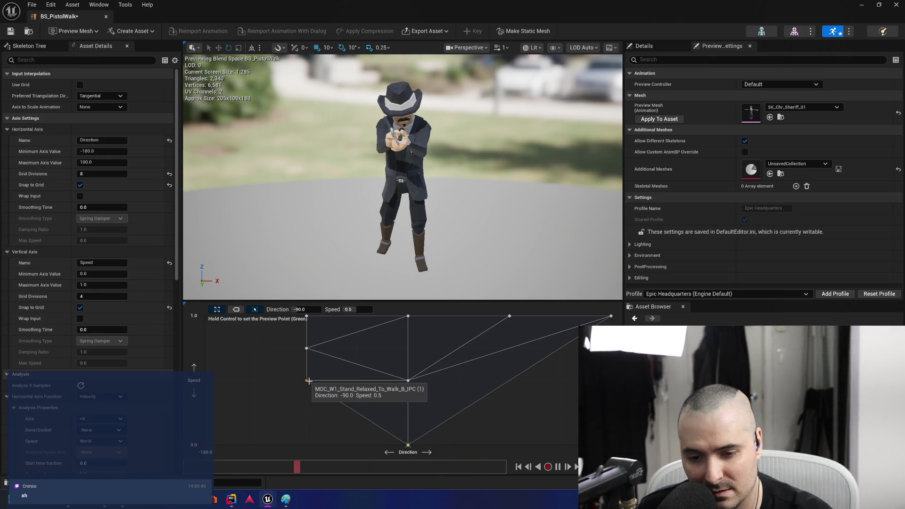
drag(309, 385, 205, 315)
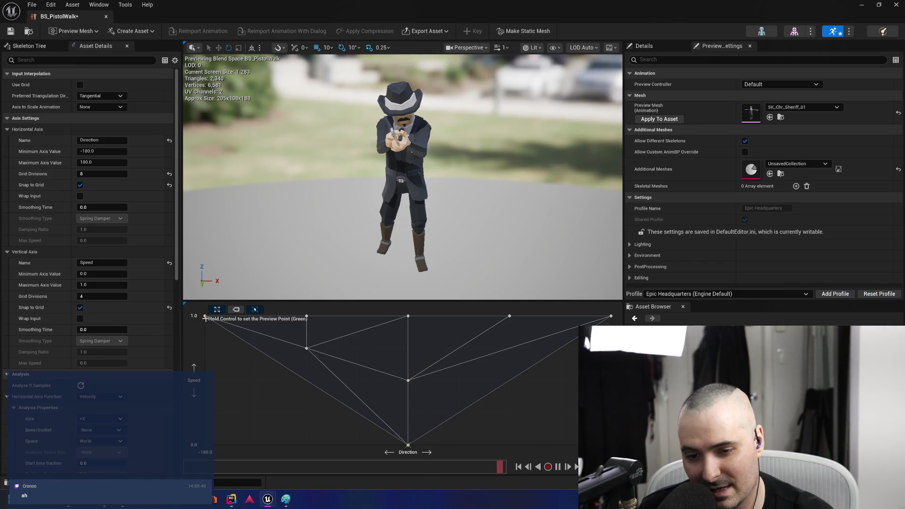
drag(306, 347, 304, 370)
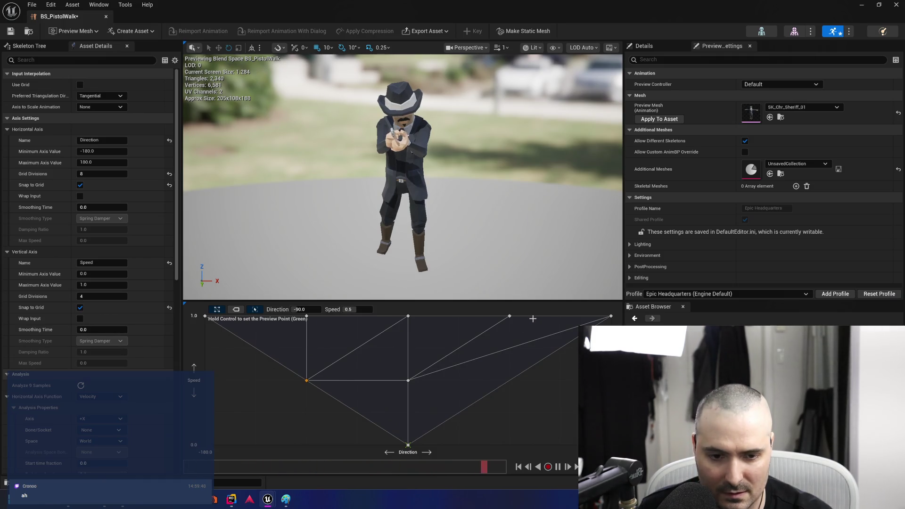
Place MOC_W1_Walk_R_Loop_IPC on the grid at Direction 90
click(510, 315)
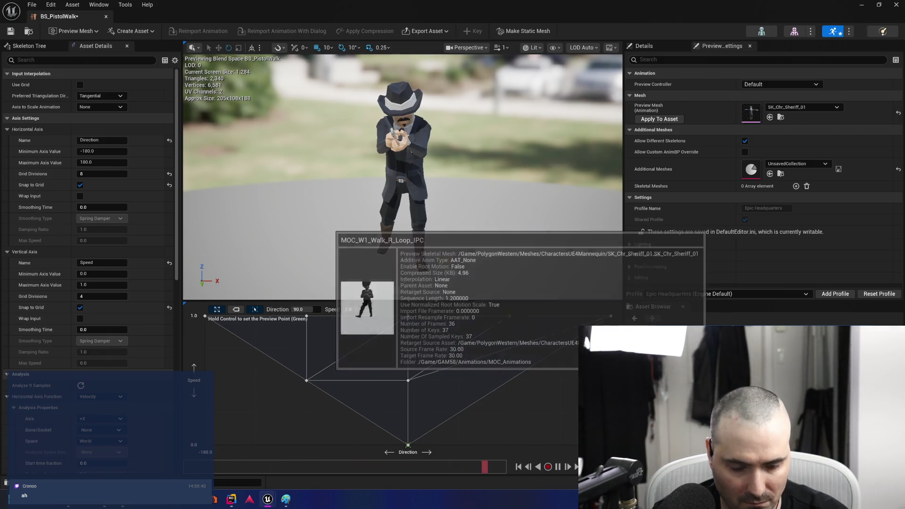
drag(660, 373, 522, 376)
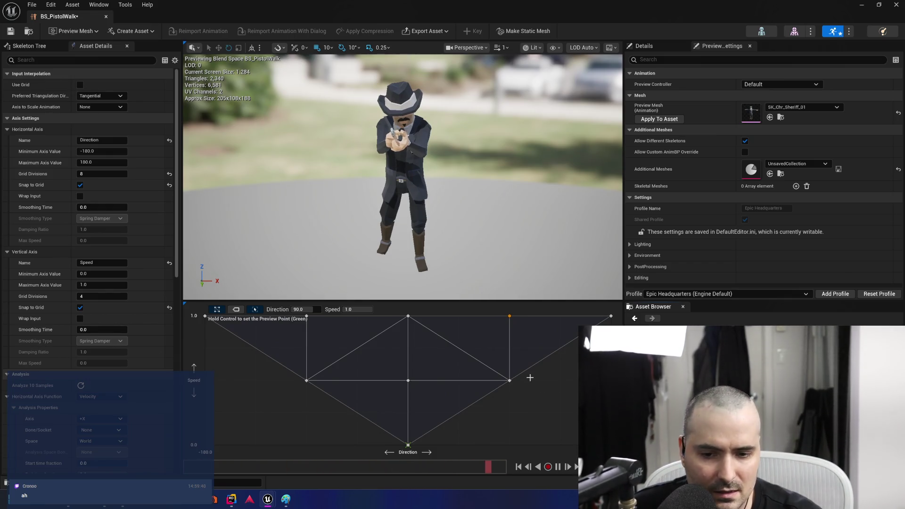
ctrl+click(204, 316)
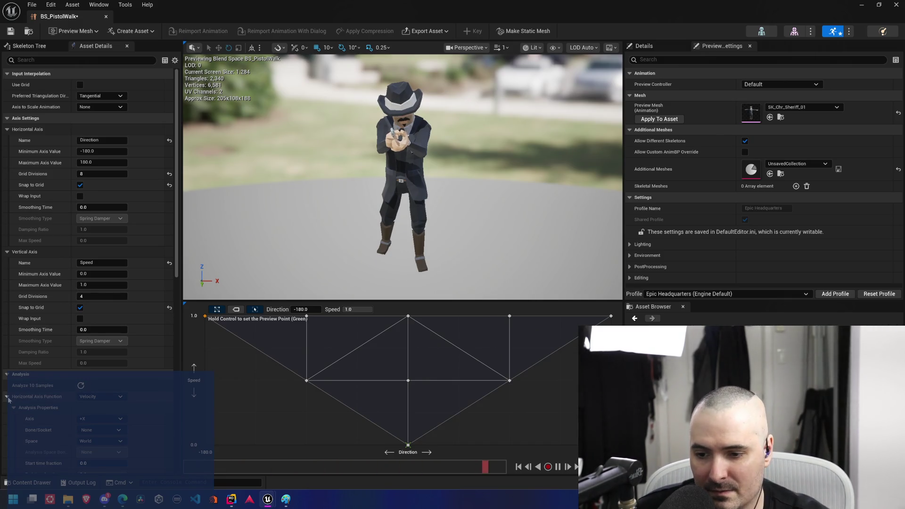
Scroll through the Asset Details panel to review the axis and analysis settings
scroll(48, 406, down, 5)
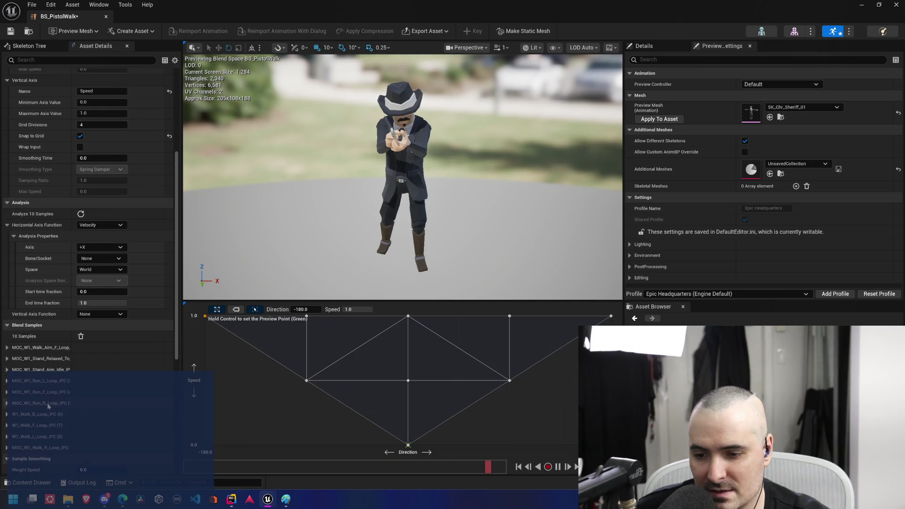
scroll(48, 407, up, 2)
scroll(48, 403, up, 1)
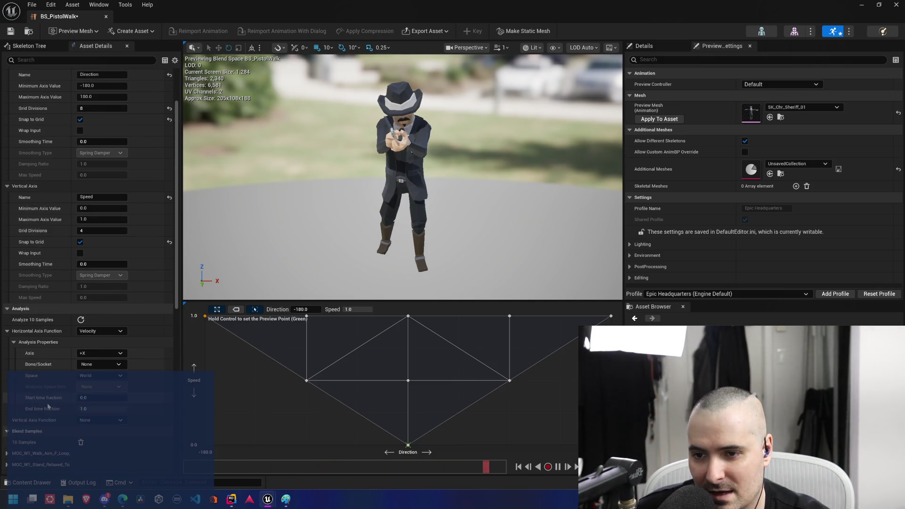
scroll(47, 403, down, 1)
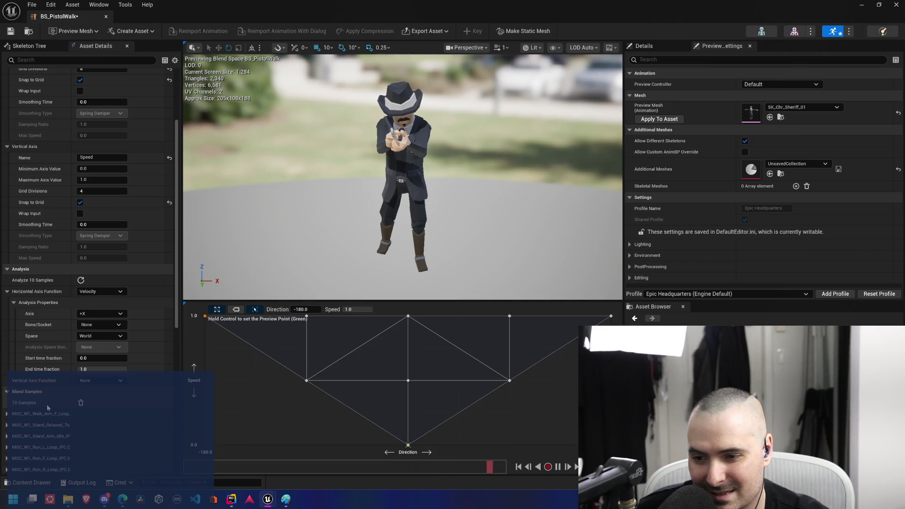
scroll(47, 406, up, 1)
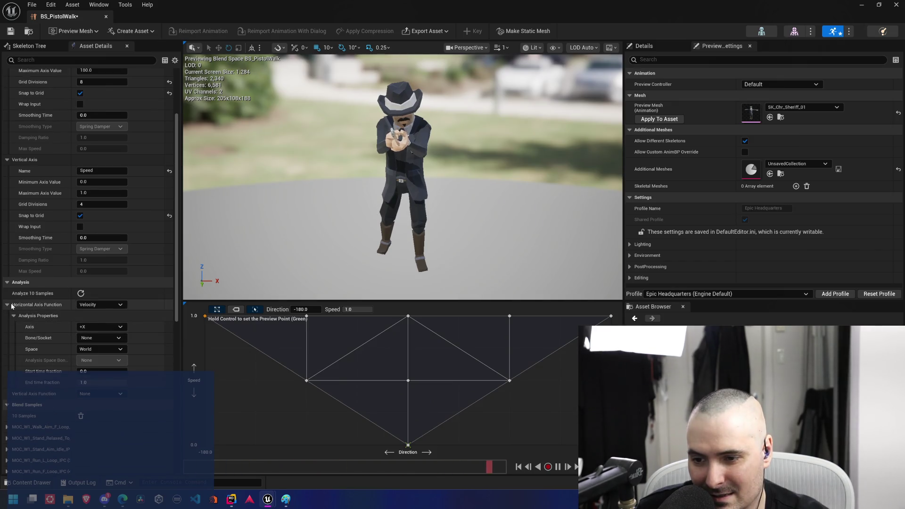
scroll(47, 292, up, 2)
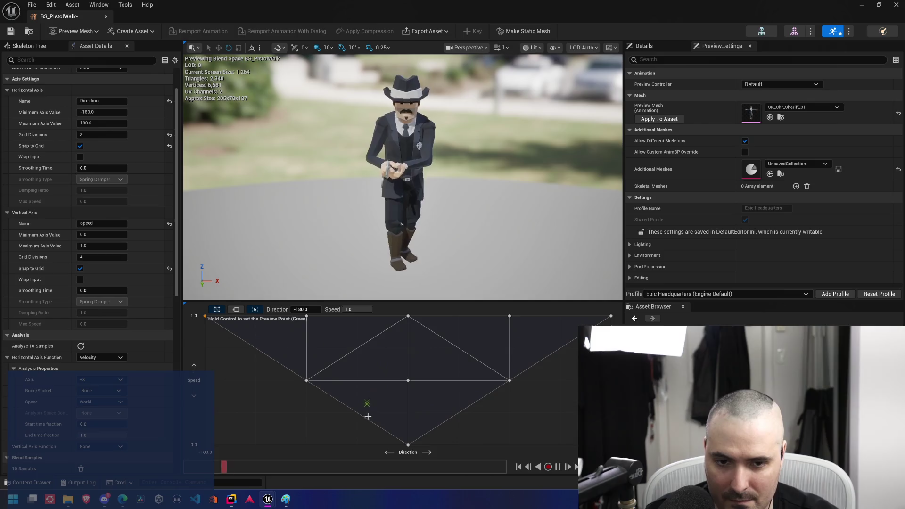
Save BS_PistolWalk with Ctrl+S and bring up the Pistol_Pro IPC animation assets in the Content Drawer
mouse_move(407, 444)
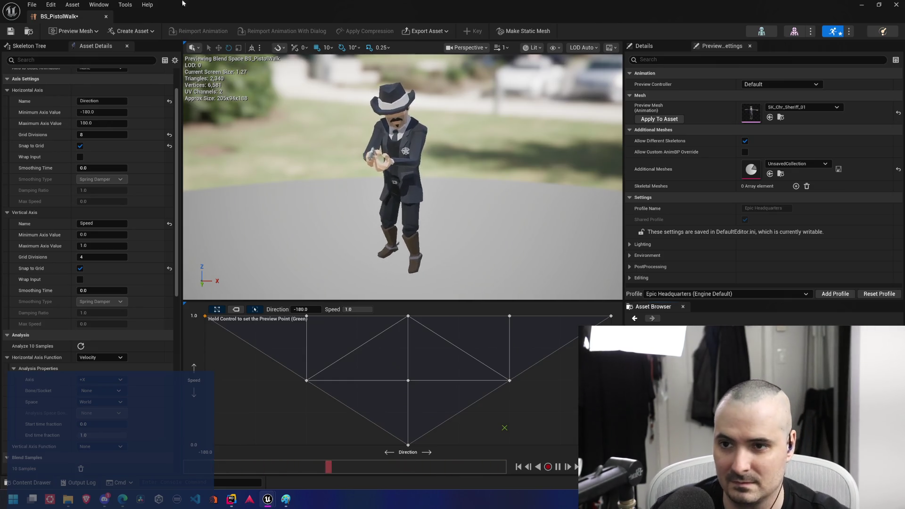
key(ctrl+s)
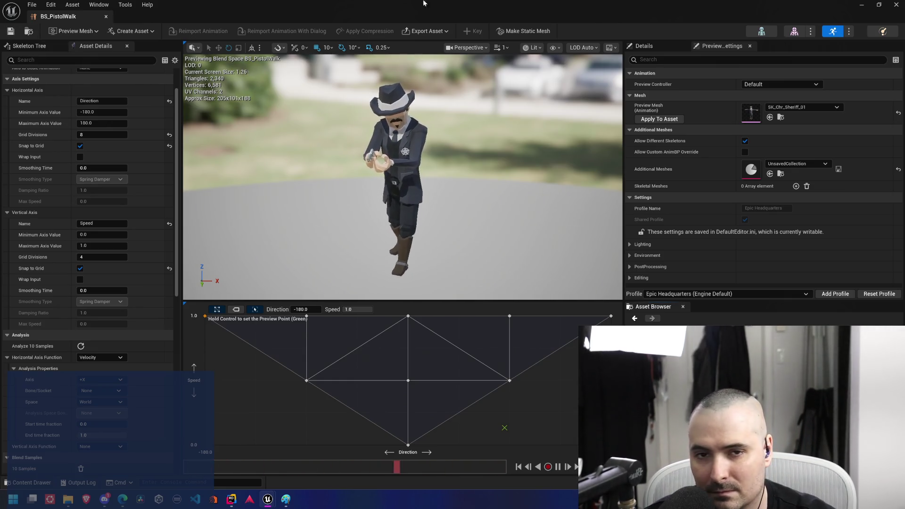
key(ctrl+space)
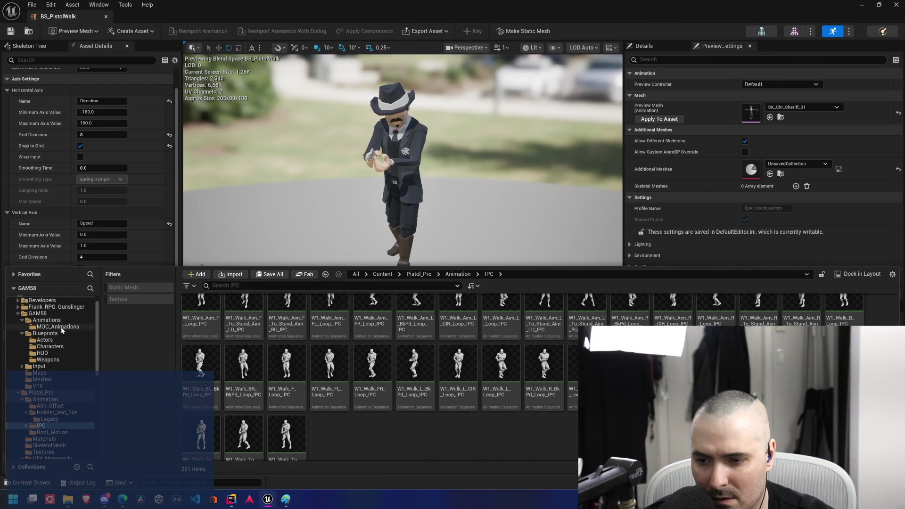
Browse the mannequin Character and Mesh folders in the Content Drawer
scroll(55, 398, down, 3)
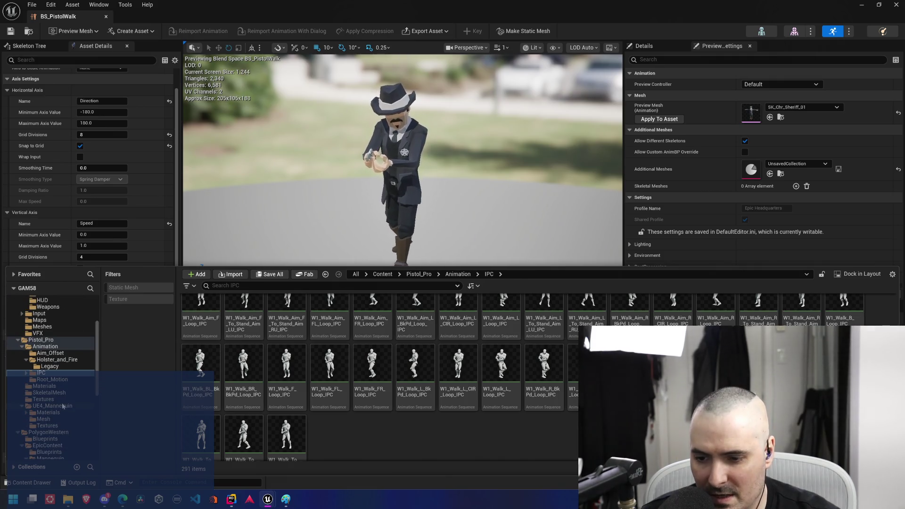
scroll(69, 431, down, 2)
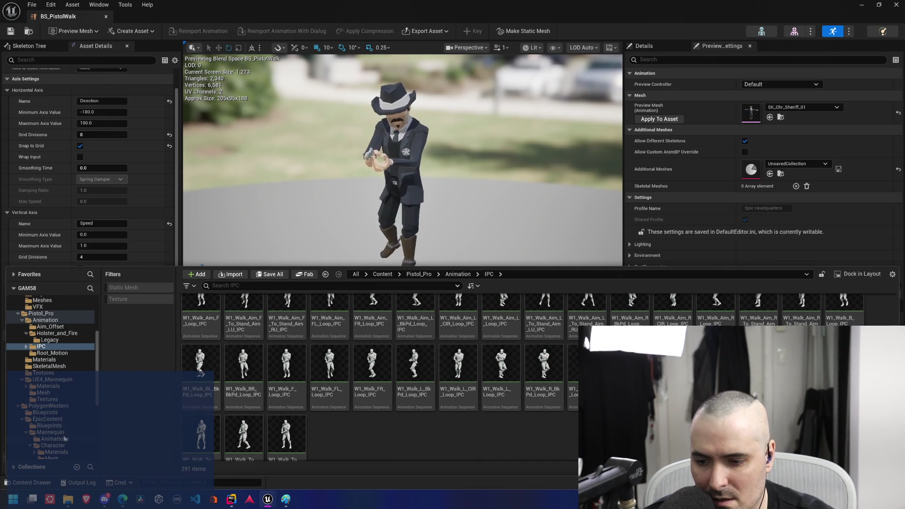
click(64, 427)
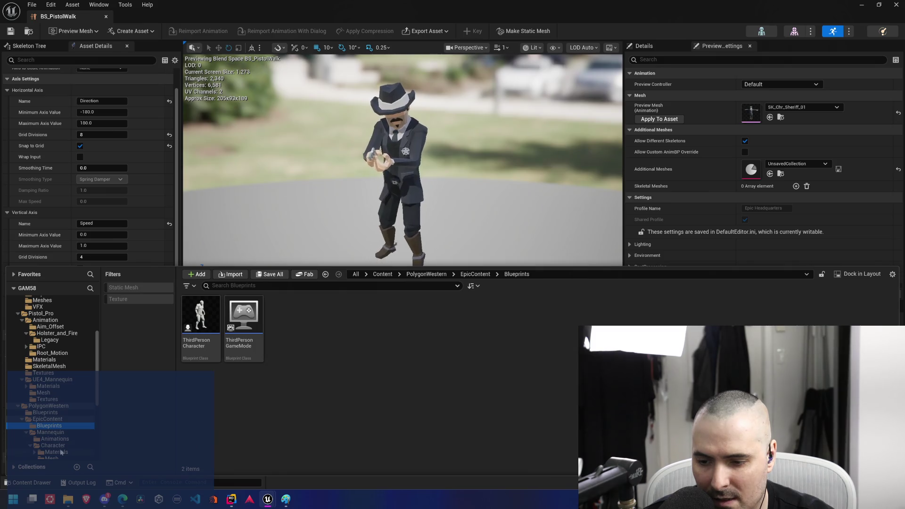
click(62, 446)
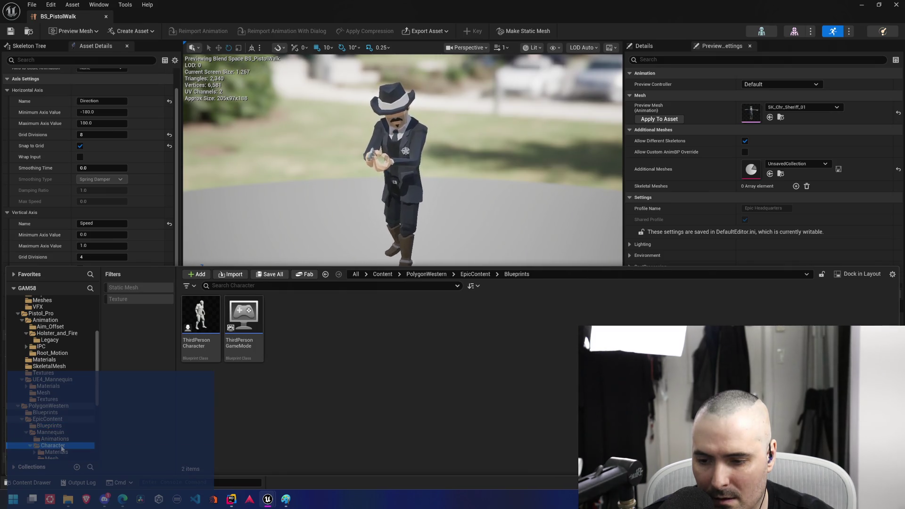
double_click(243, 314)
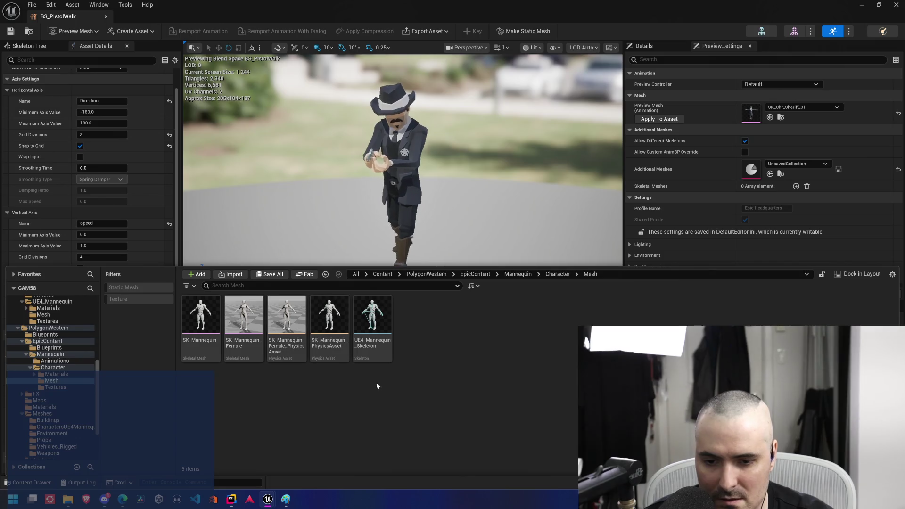
scroll(65, 417, down, 2)
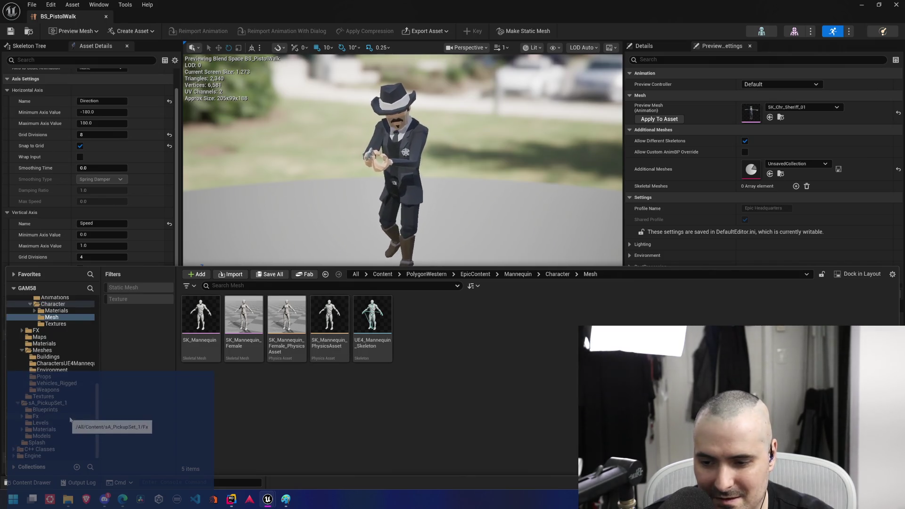
scroll(74, 412, down, 2)
scroll(74, 410, up, 3)
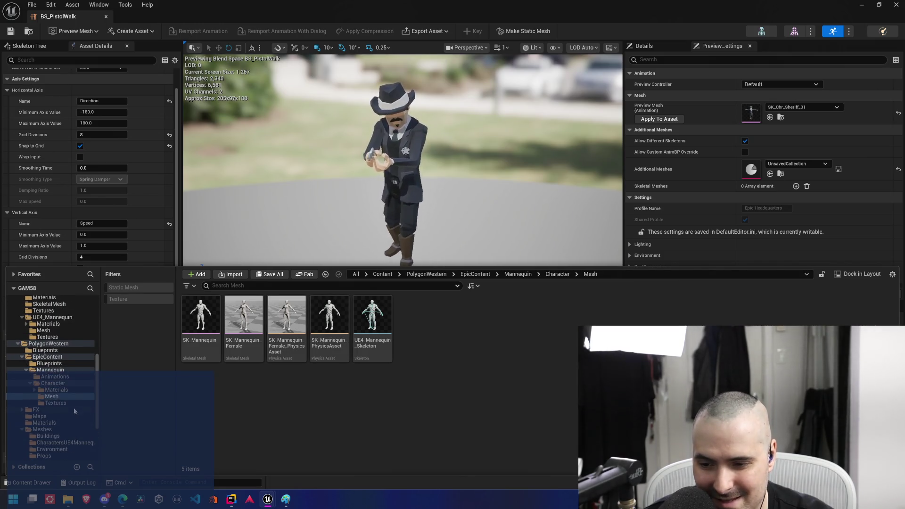
click(55, 390)
click(53, 383)
click(55, 377)
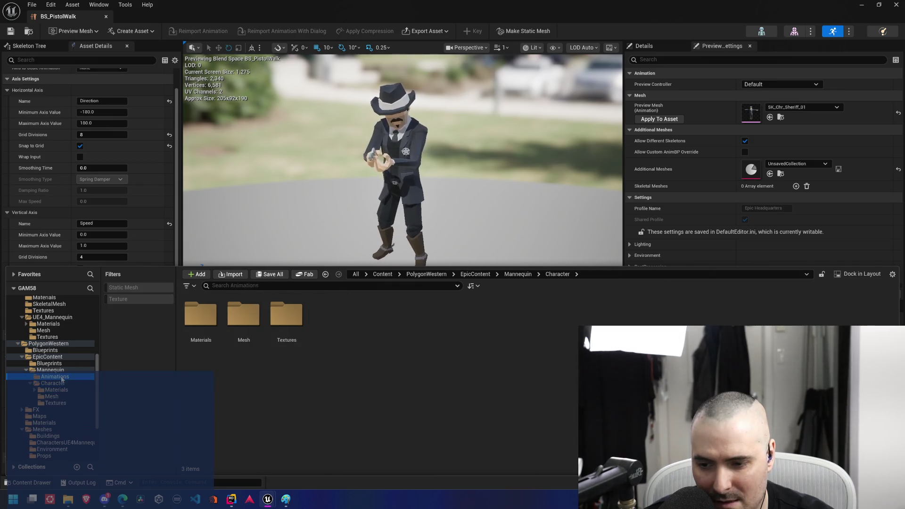
click(50, 370)
click(246, 312)
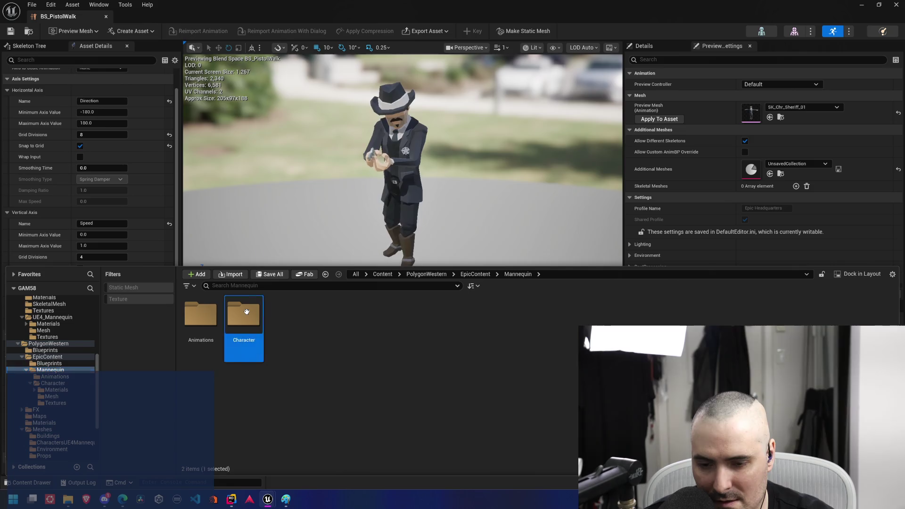
double_click(247, 312)
double_click(244, 313)
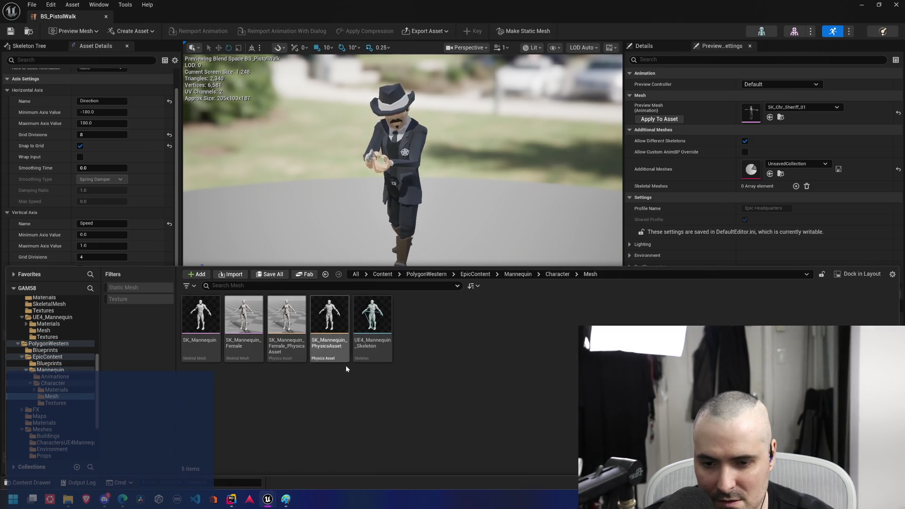
Open PolygonWestern/Meshes/CharactersUE4Mannequin and select the seven skeletal meshes from SK_Chr_Badguy_01
click(55, 345)
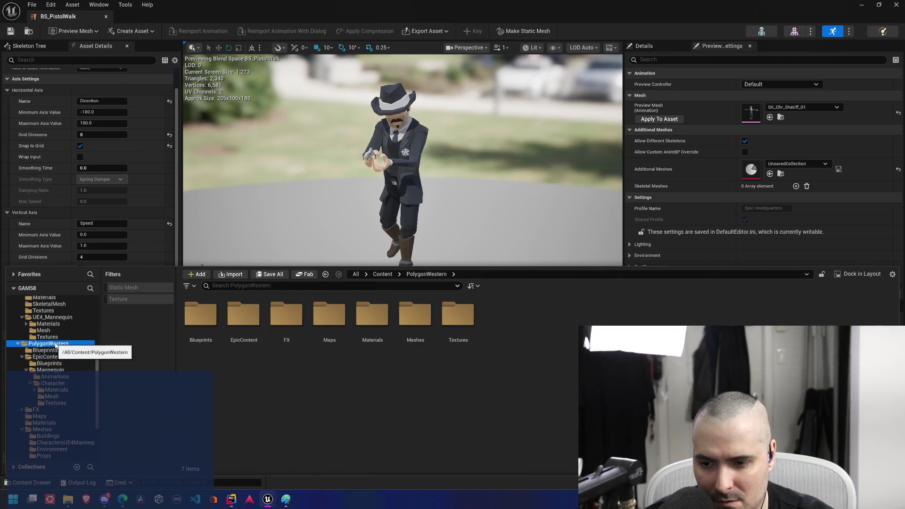
double_click(414, 310)
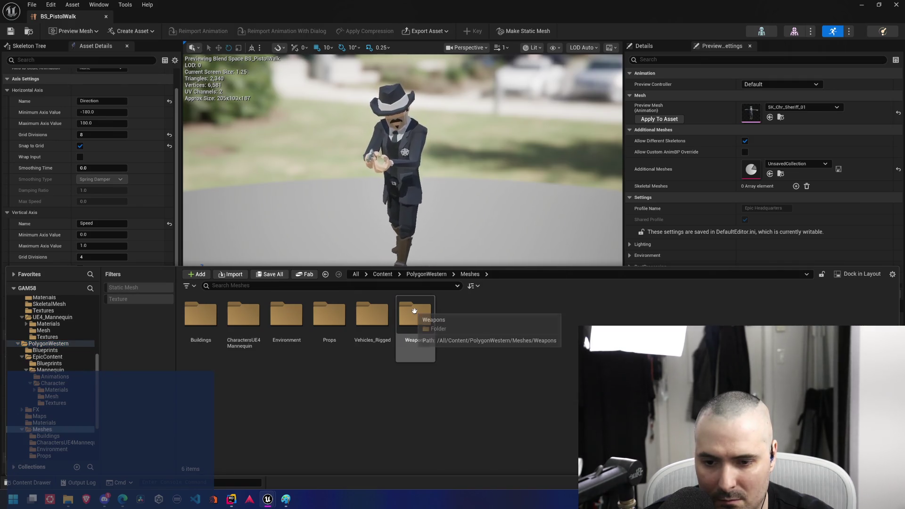
click(237, 315)
double_click(237, 315)
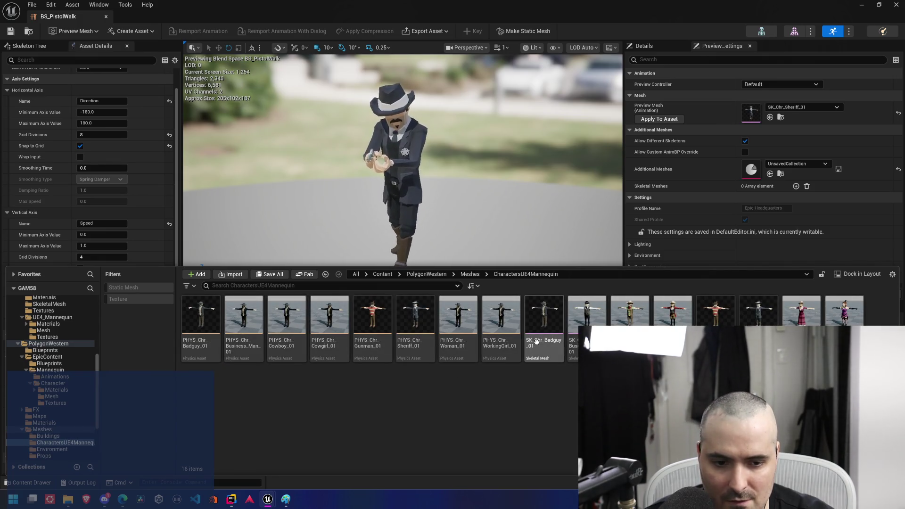
click(543, 318)
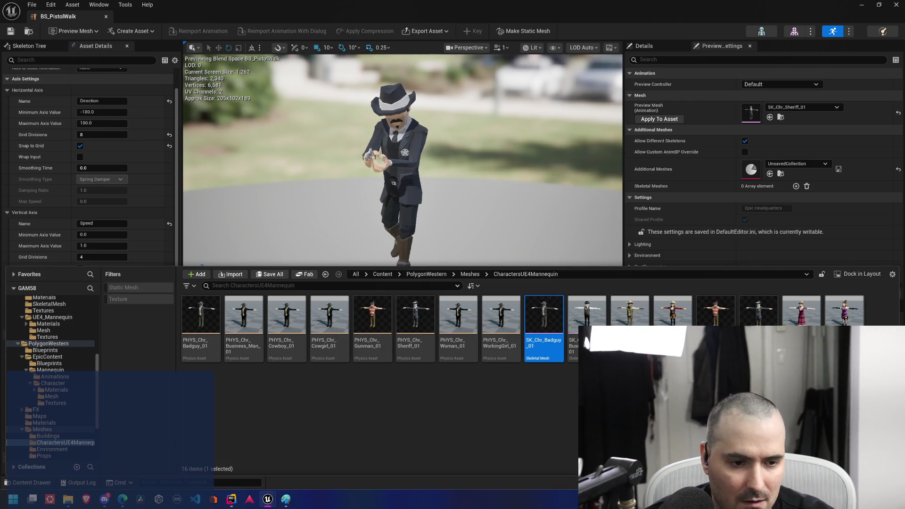
shift+click(801, 344)
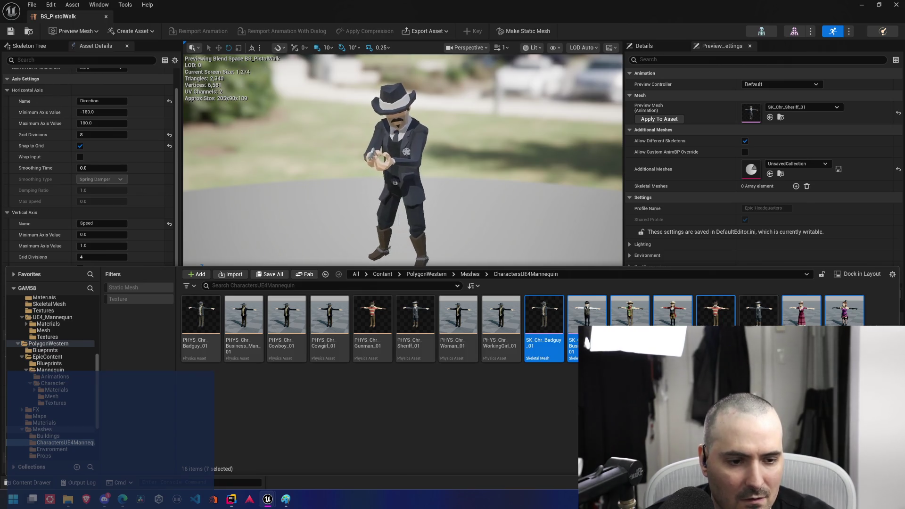
Start assigning a skeleton to the selected character meshes
right_click(717, 326)
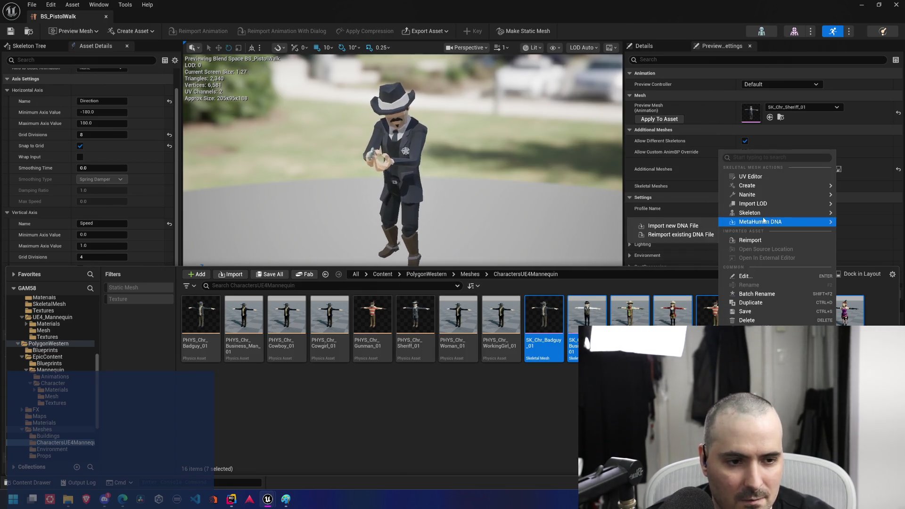
mouse_move(764, 215)
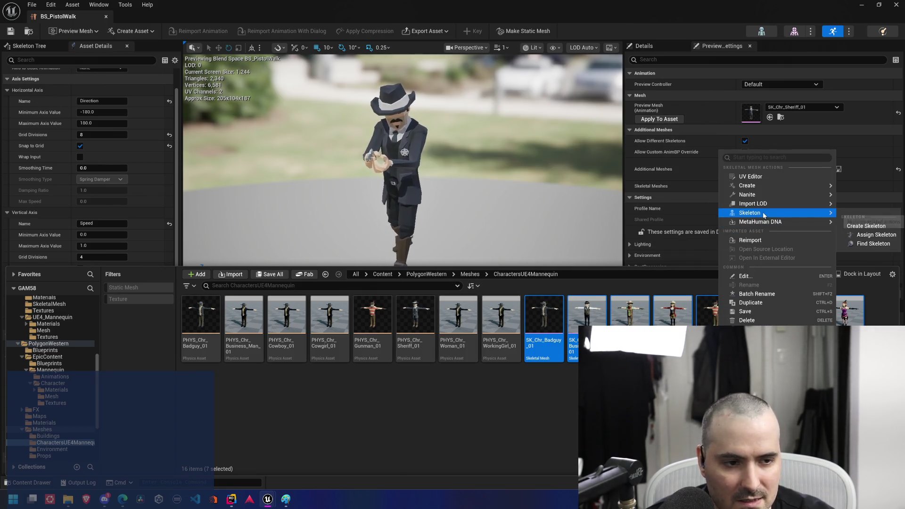
click(896, 235)
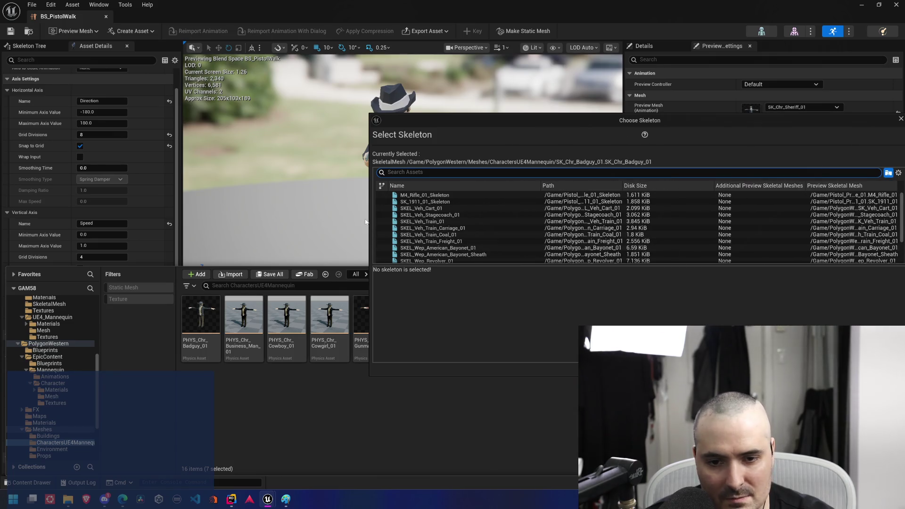
Widen the chooser columns and pick the Pistol_Pro UE4_Mannequin_Skeleton for SK_Chr_Badguy_01
drag(372, 216, 88, 217)
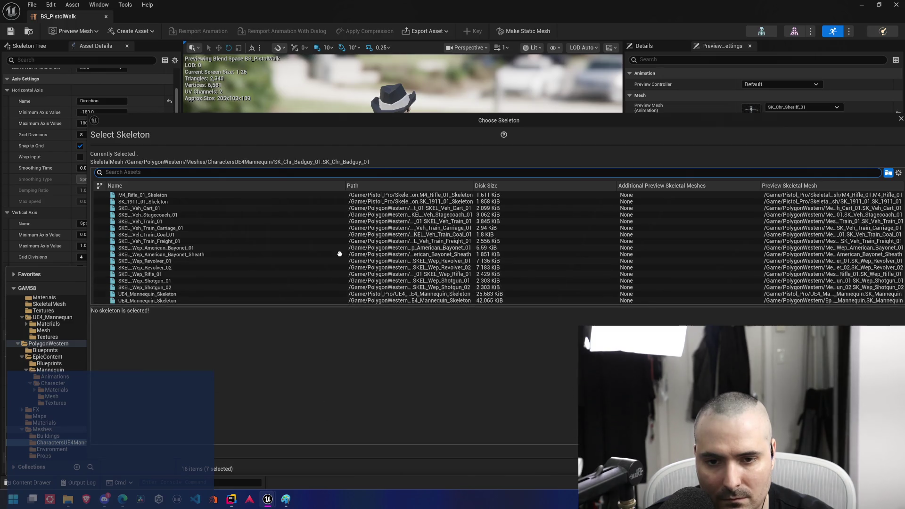
drag(330, 185, 208, 185)
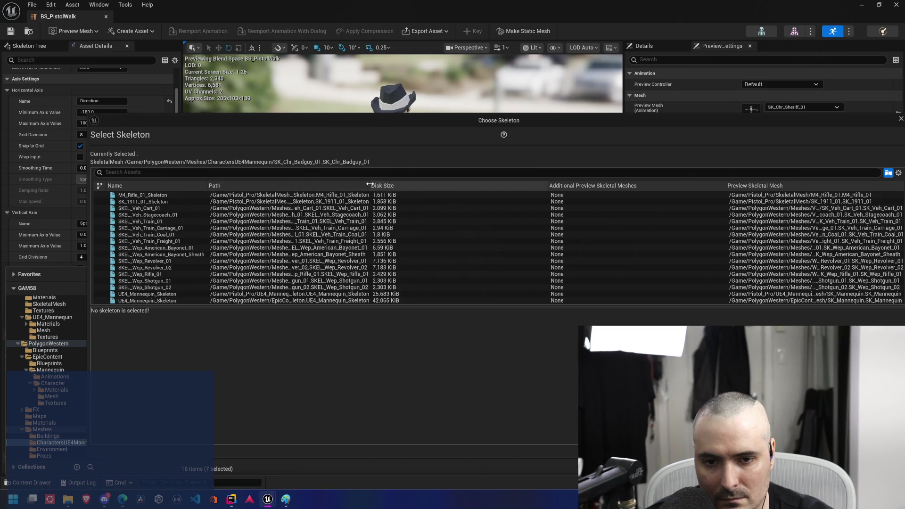
drag(372, 184, 584, 196)
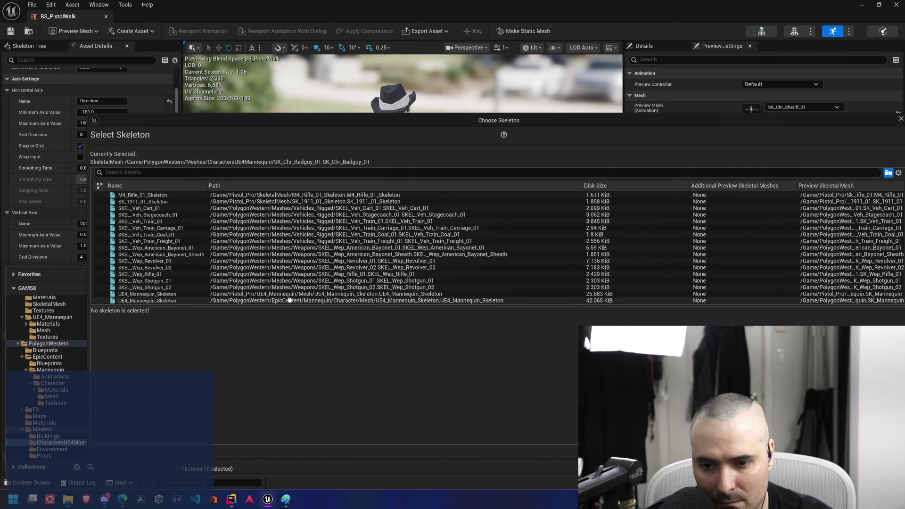
click(315, 294)
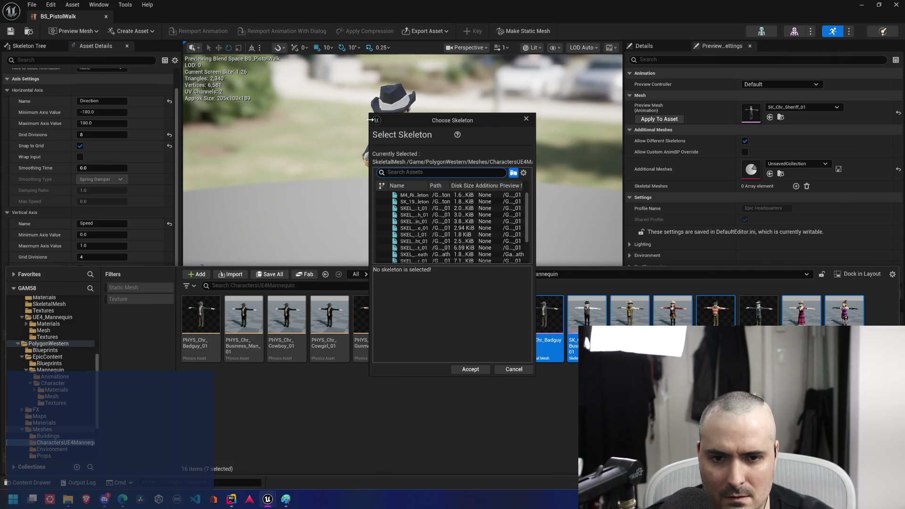
drag(371, 119, 43, 119)
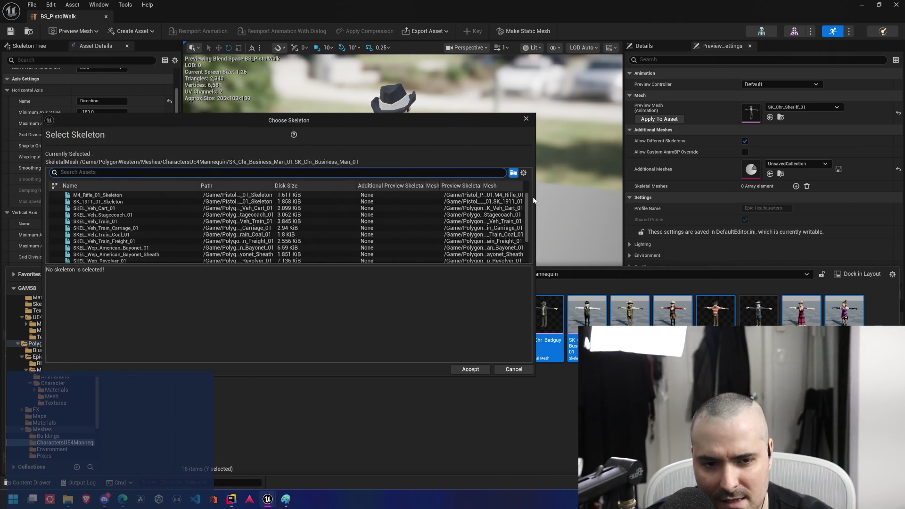
Assign UE4_Mannequin_Skeleton to the next two meshes, starting with SK_Chr_Business_Man_01
drag(535, 198, 828, 197)
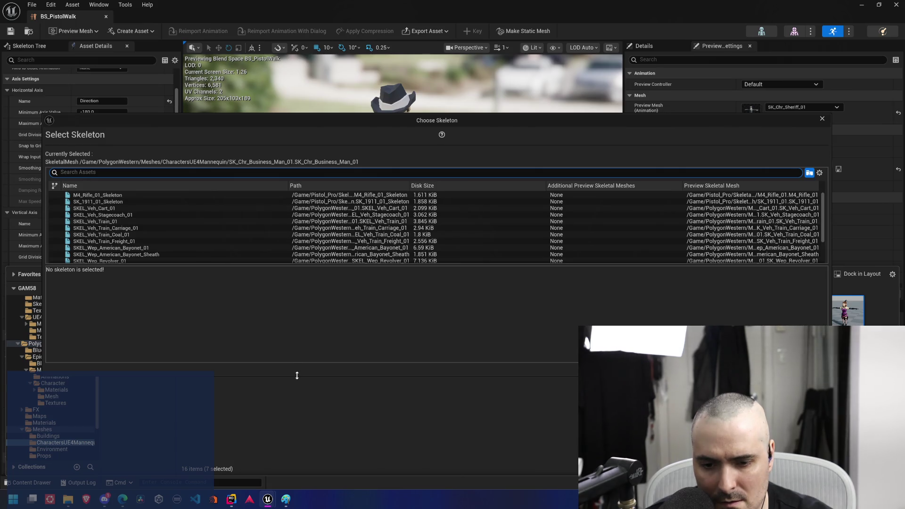
mouse_move(297, 376)
mouse_down()
mouse_move(289, 449)
mouse_move(289, 440)
mouse_up()
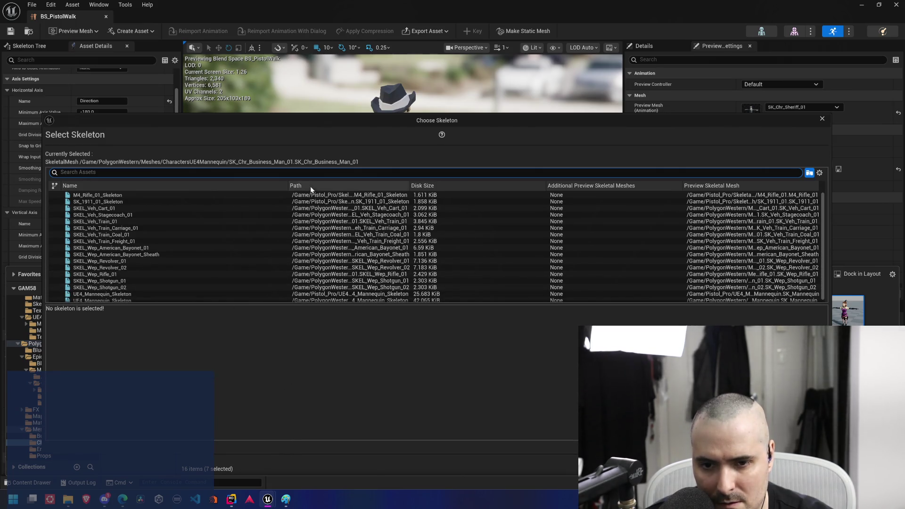
scroll(253, 239, down, 1)
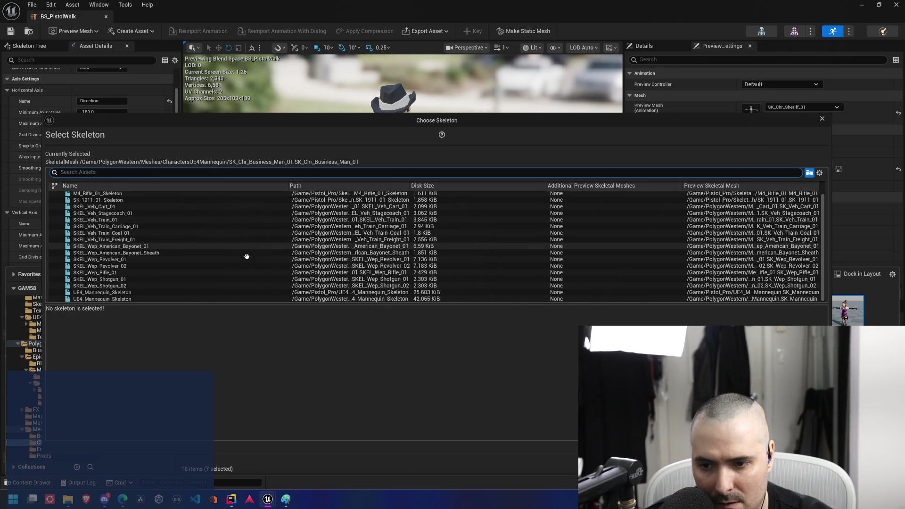
mouse_move(187, 293)
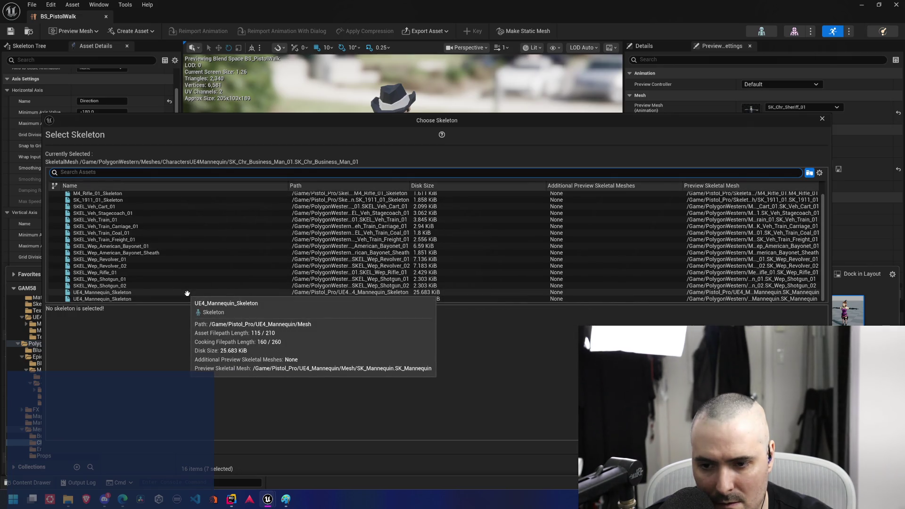
click(187, 292)
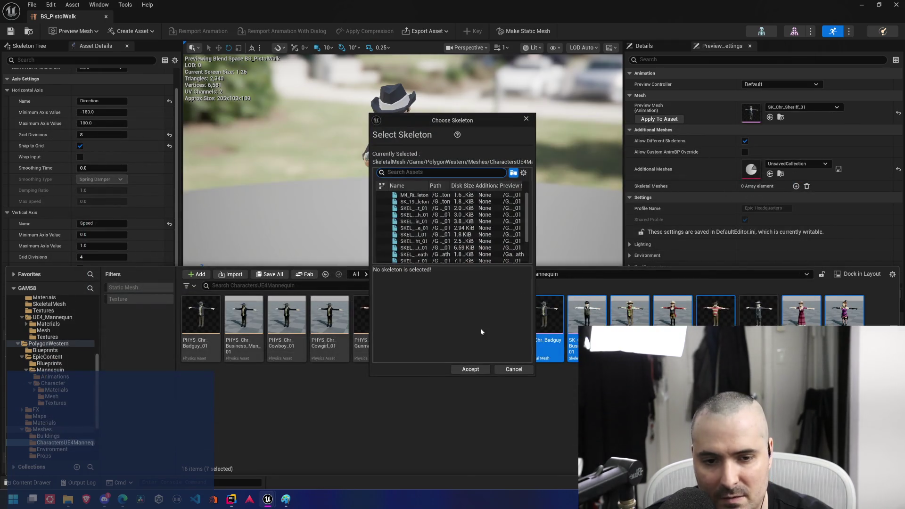
drag(370, 167, 174, 167)
drag(535, 236, 904, 236)
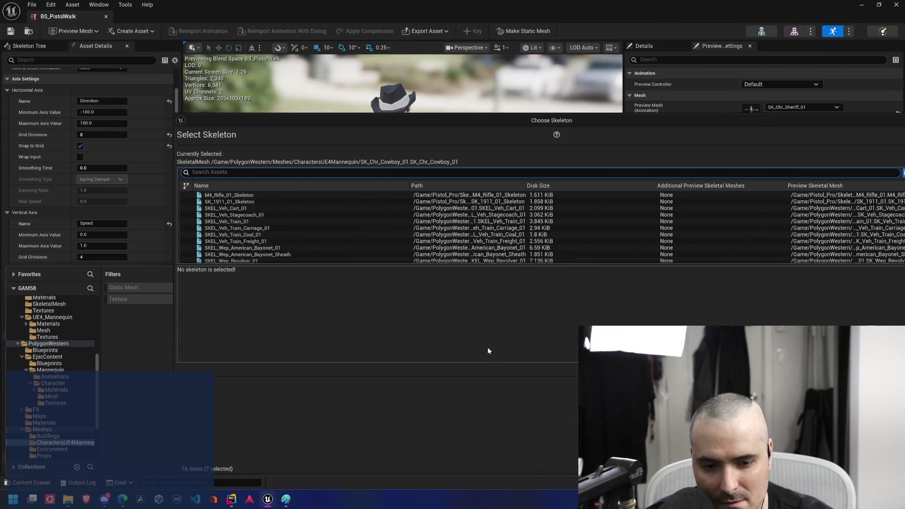
drag(489, 376, 490, 431)
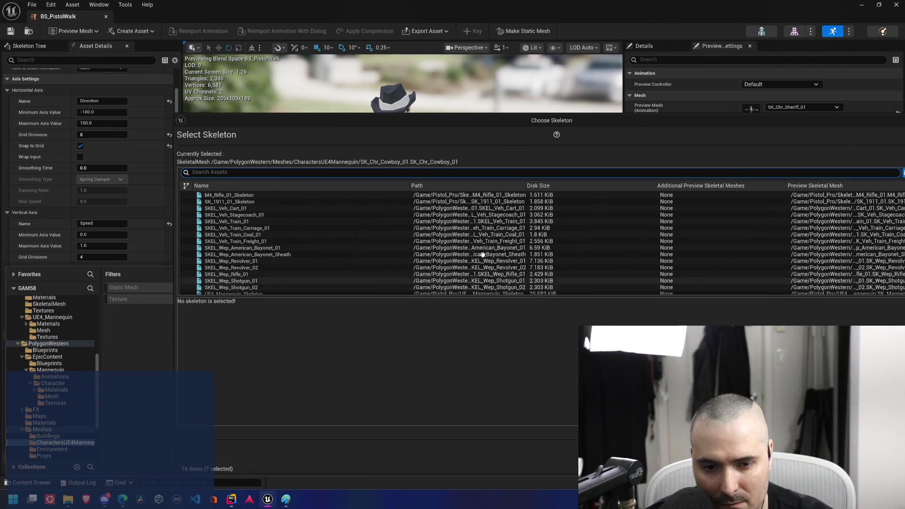
scroll(475, 254, down, 1)
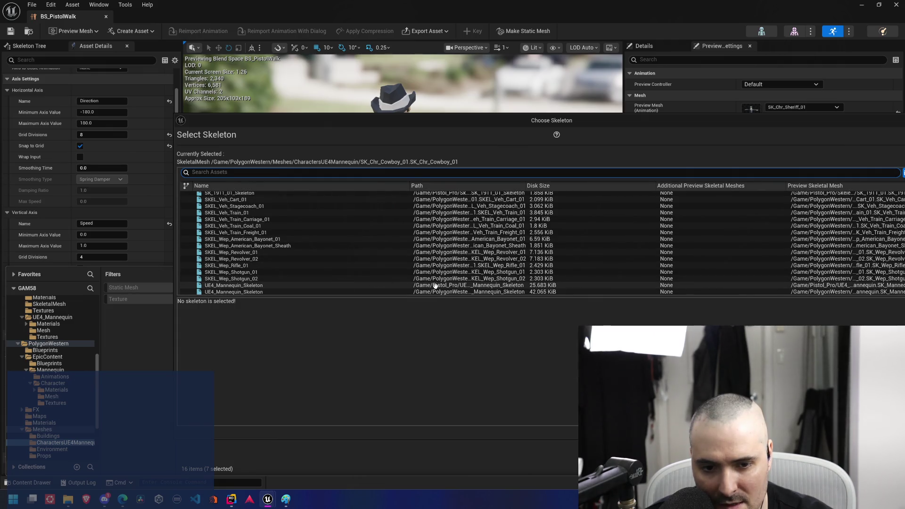
click(434, 285)
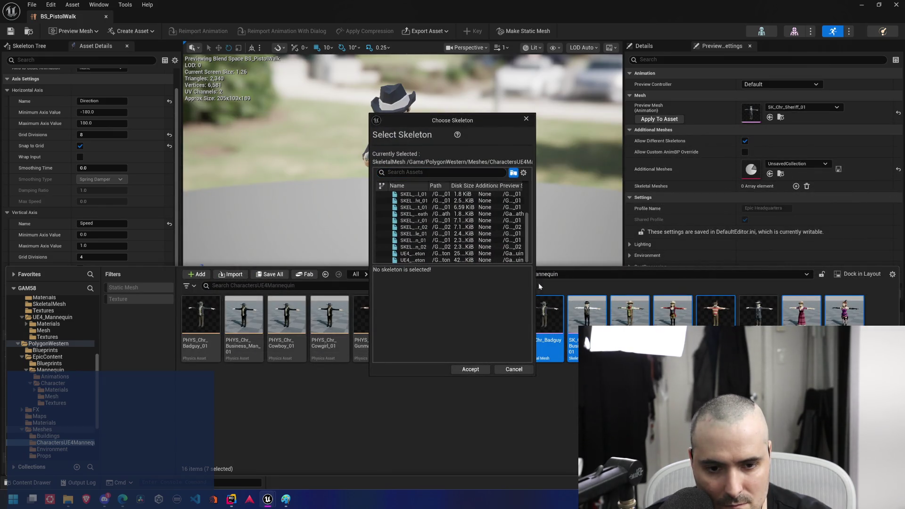
Assign the 25.683 KiB UE4_Mannequin_Skeleton to the remaining character meshes
drag(534, 273, 900, 273)
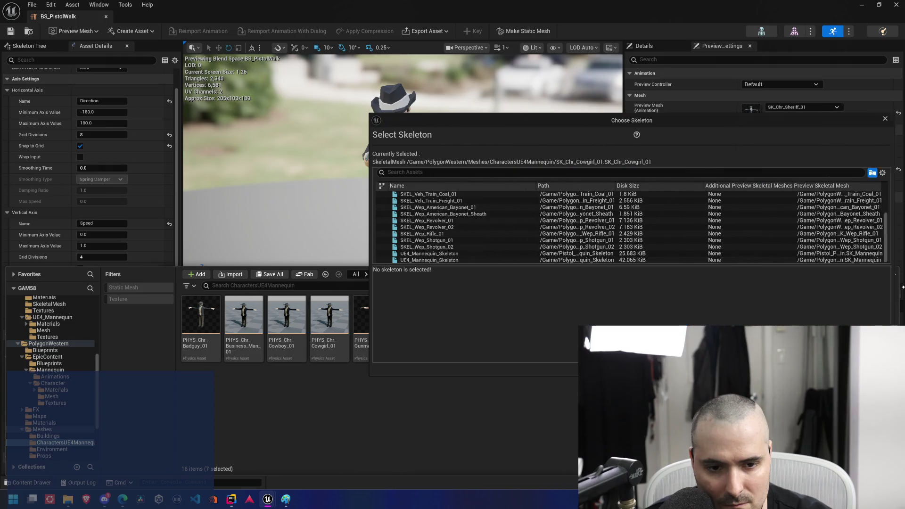
click(587, 254)
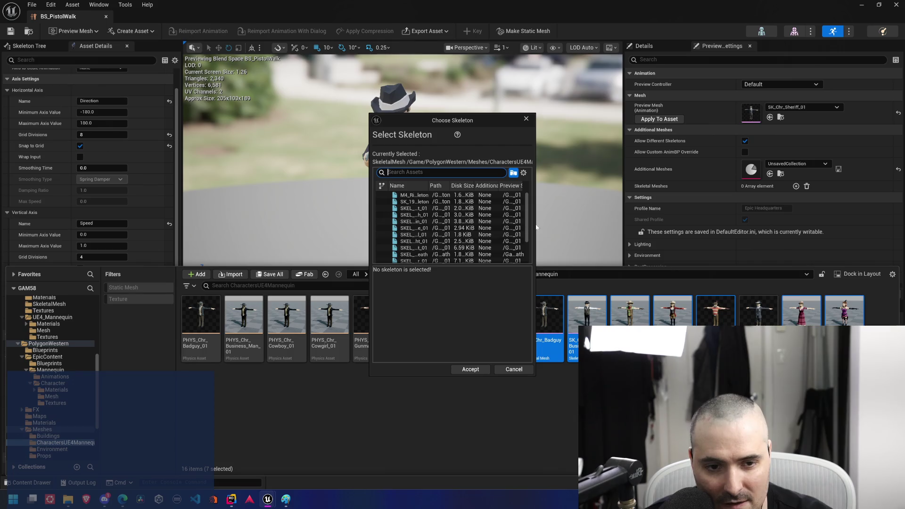
drag(535, 225, 891, 224)
scroll(467, 250, down, 5)
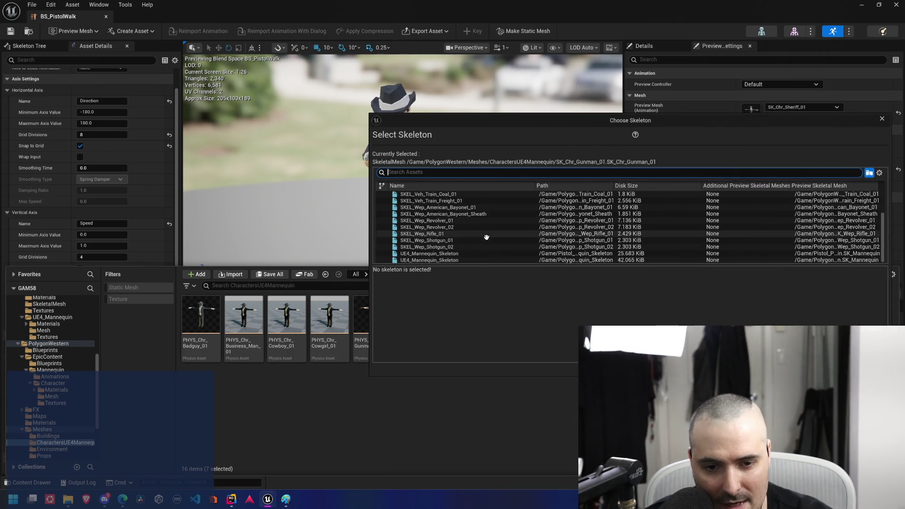
click(471, 253)
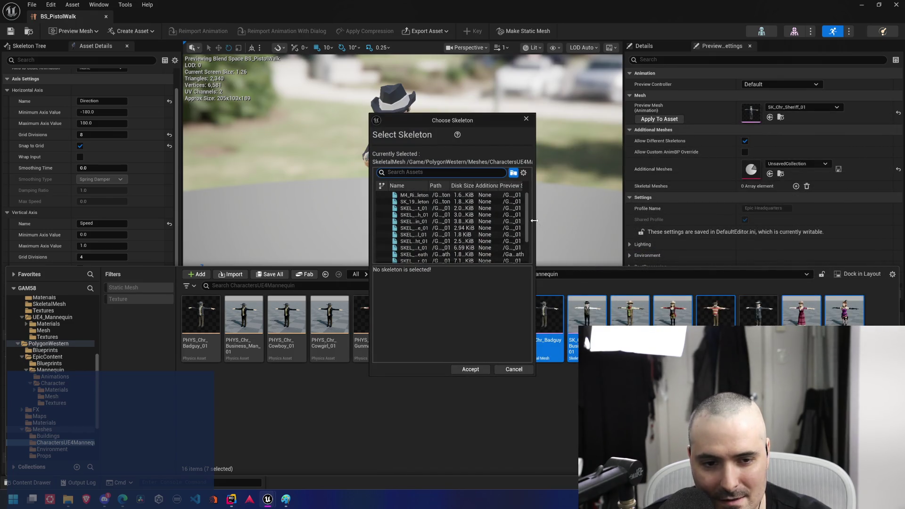
drag(534, 221, 823, 221)
scroll(460, 235, down, 5)
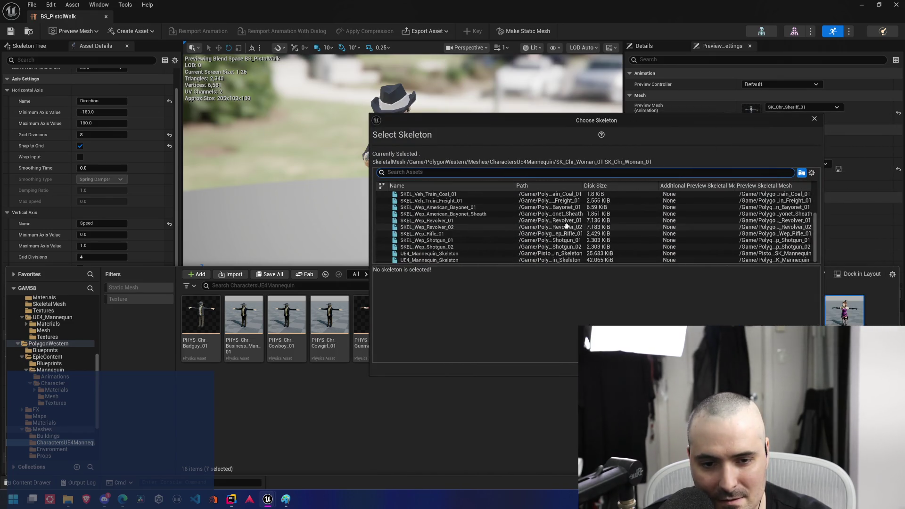
click(460, 254)
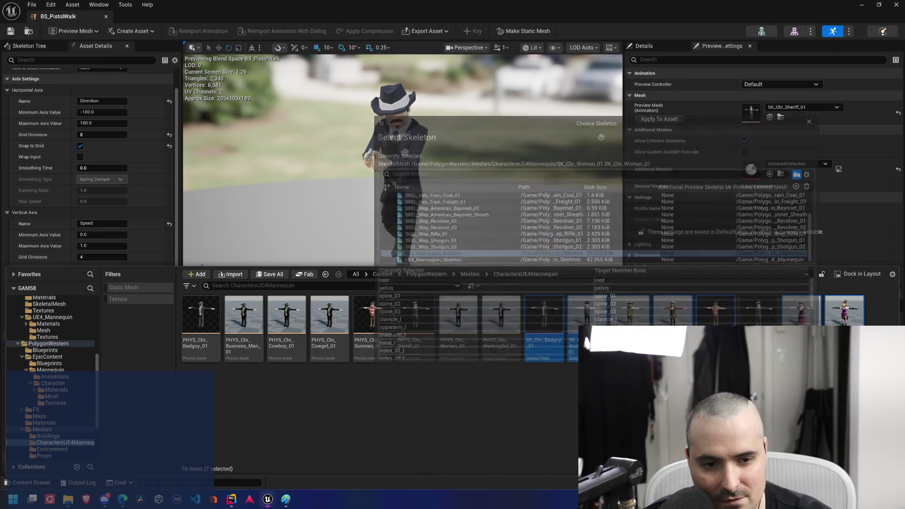
click(464, 253)
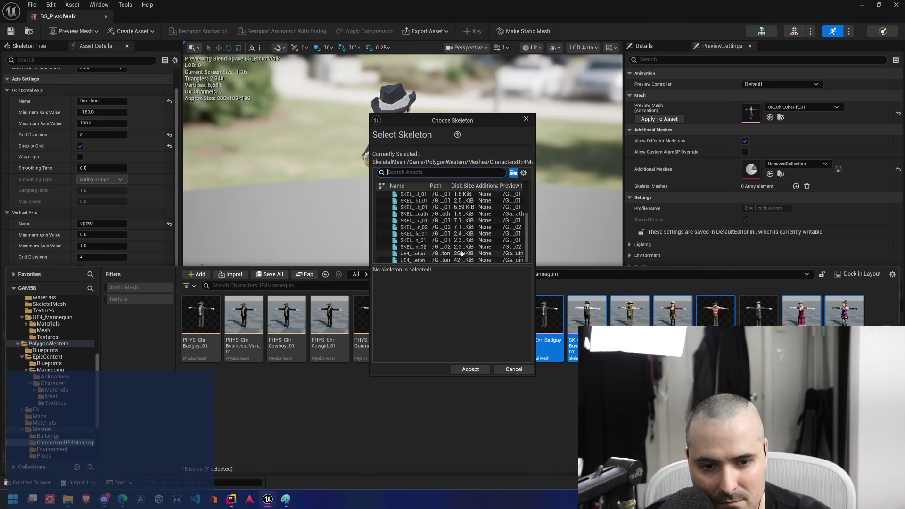
drag(536, 254, 900, 254)
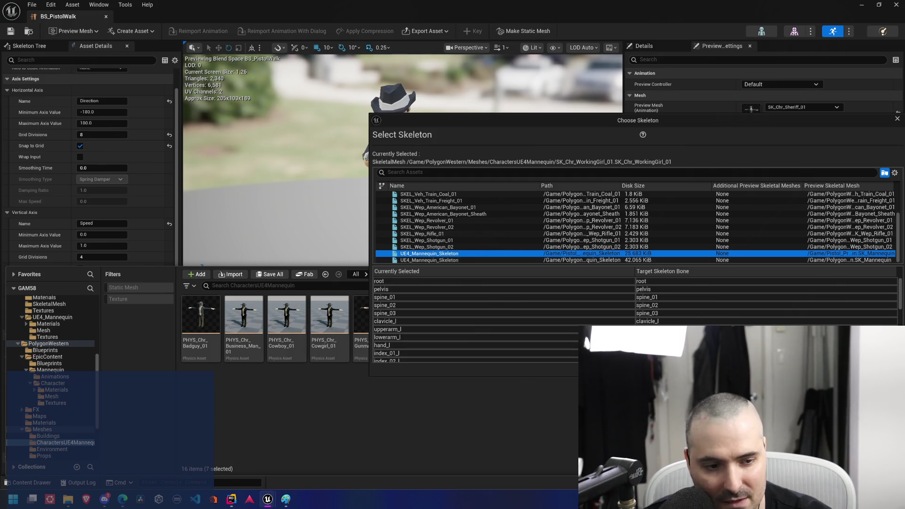
double_click(472, 253)
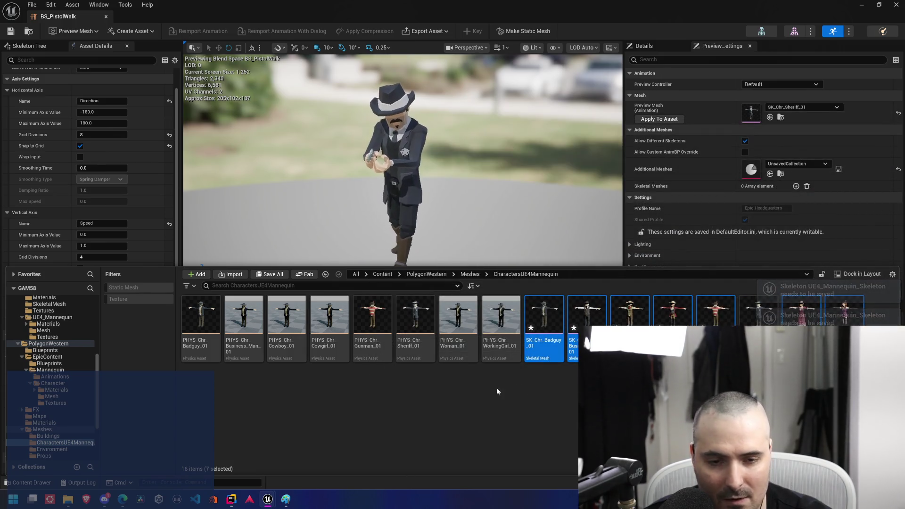
Save all seven modified character meshes with Save Selected
click(485, 408)
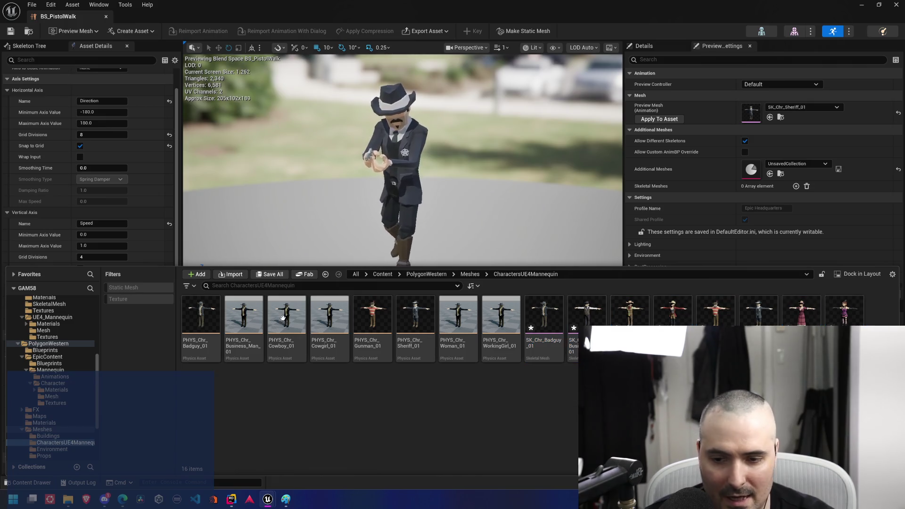
click(269, 275)
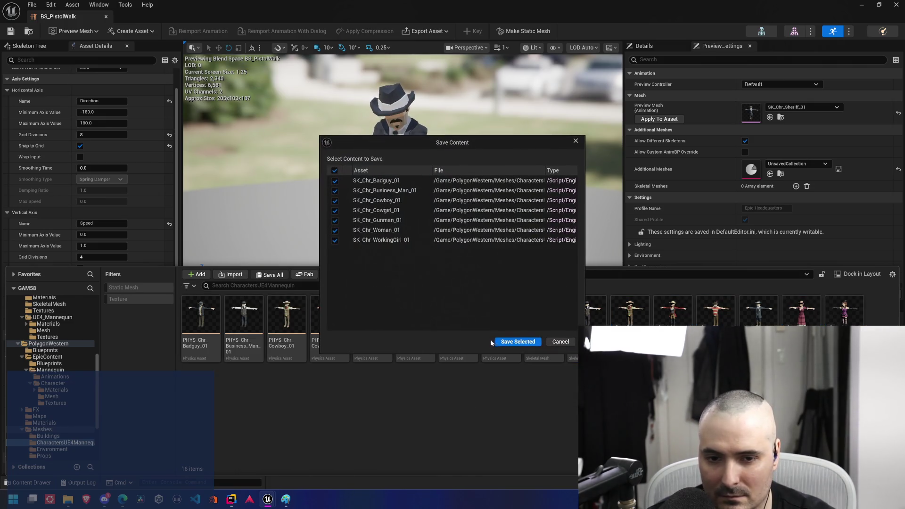
click(514, 342)
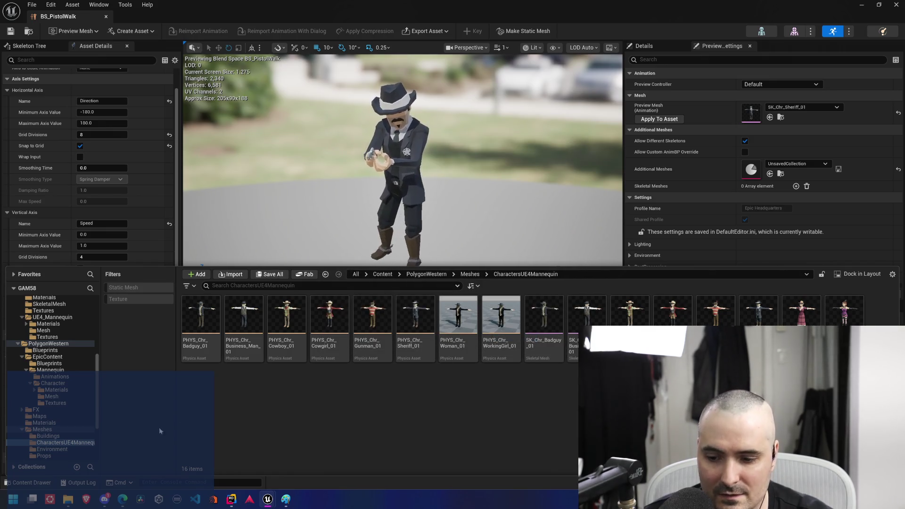
Switch the blend space's preview mesh to SK_Chr_Cowboy_01
click(48, 478)
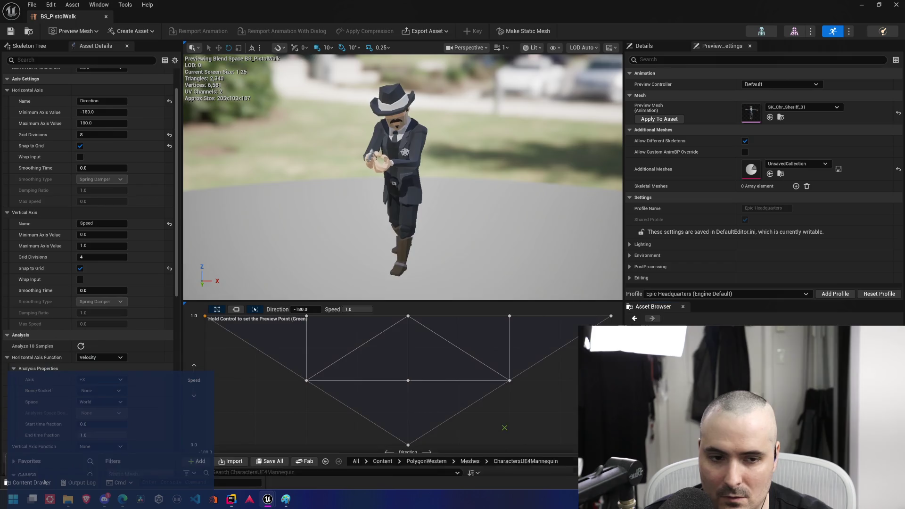
click(813, 107)
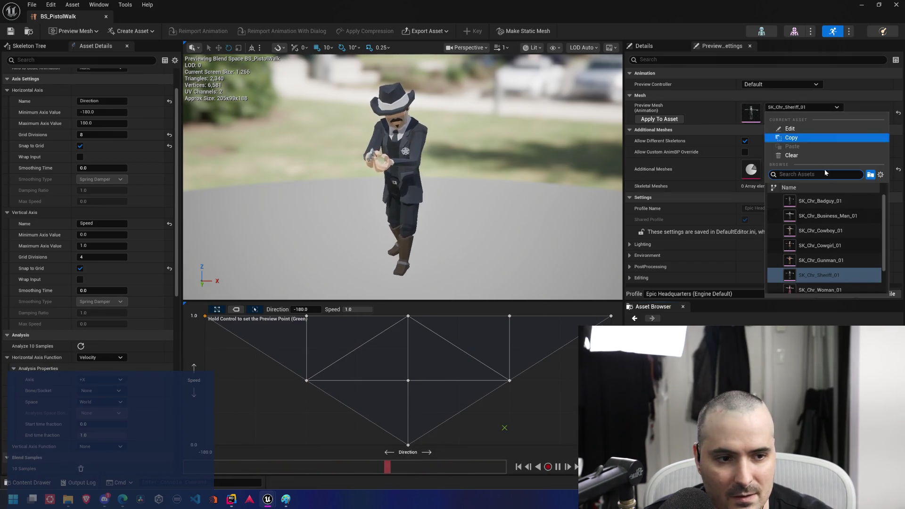
click(832, 232)
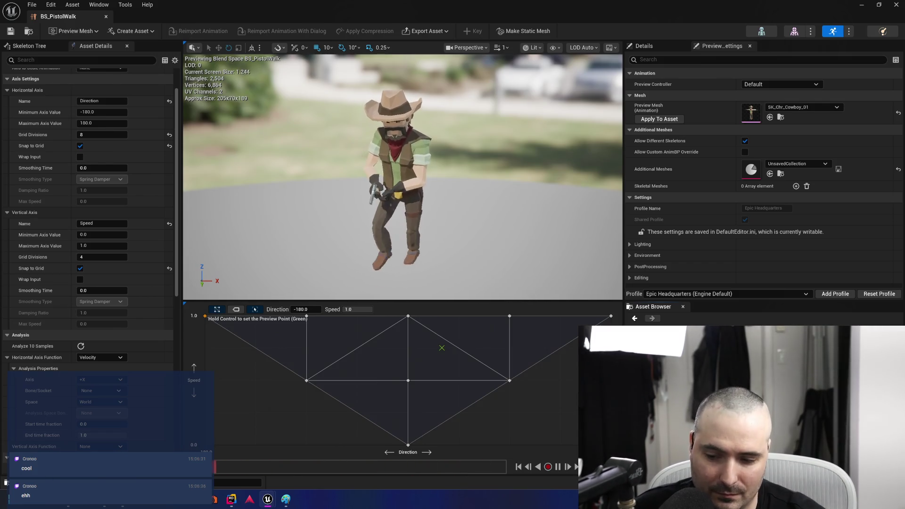
key(ctrl+space)
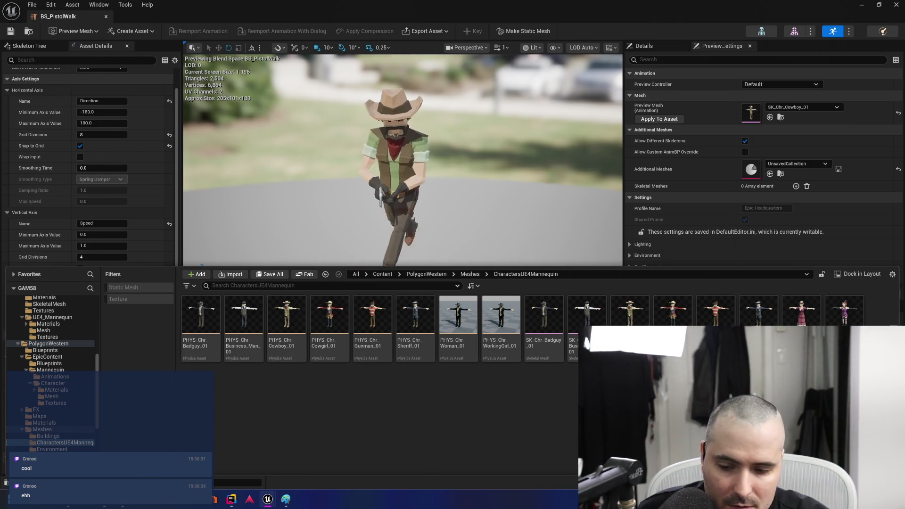
Close the Content Drawer to reveal the BS_PistolWalk blend space grid
key(ctrl+space)
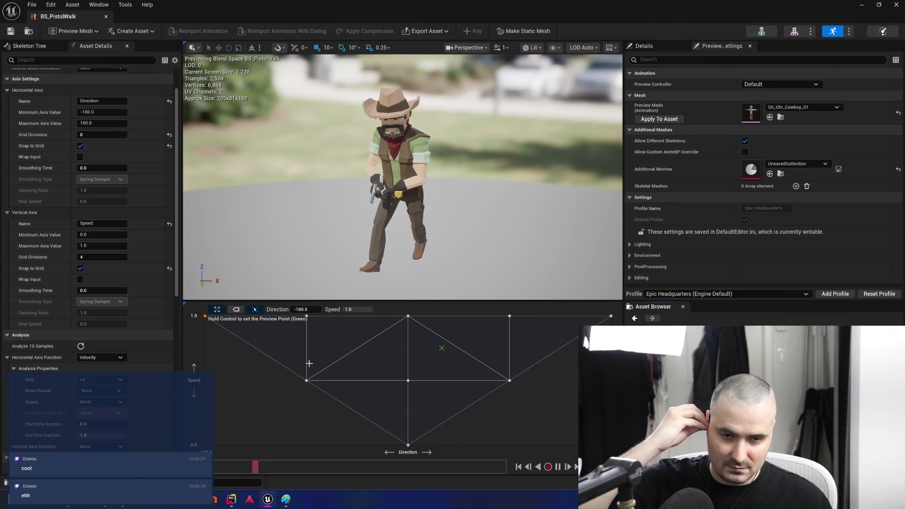
key(ctrl)
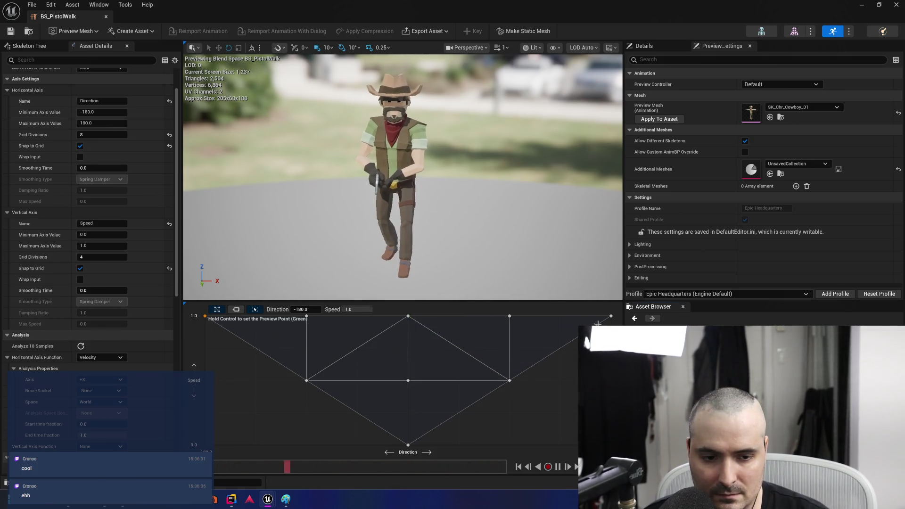
Preview the walk blend at three grid points (lowest speed, diagonal, another direction), then reopen the Content Drawer
ctrl+click(395, 439)
ctrl+click(254, 333)
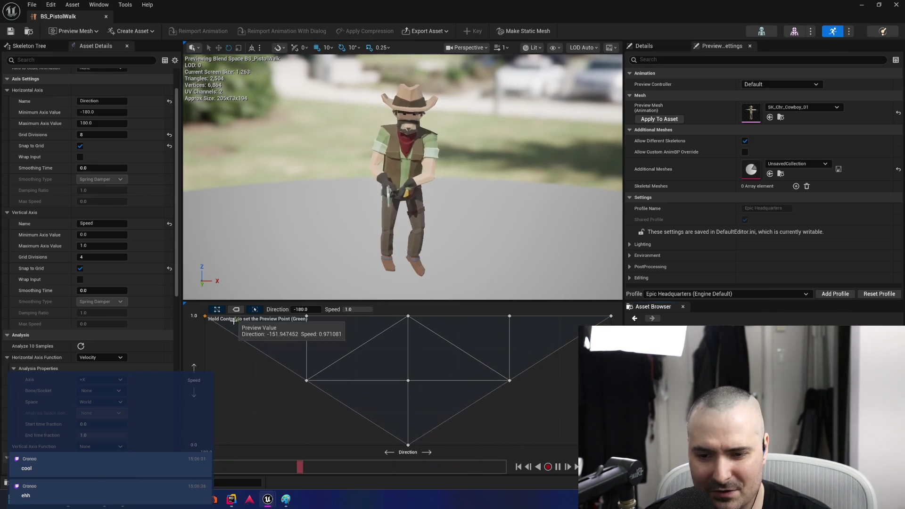
ctrl+click(495, 399)
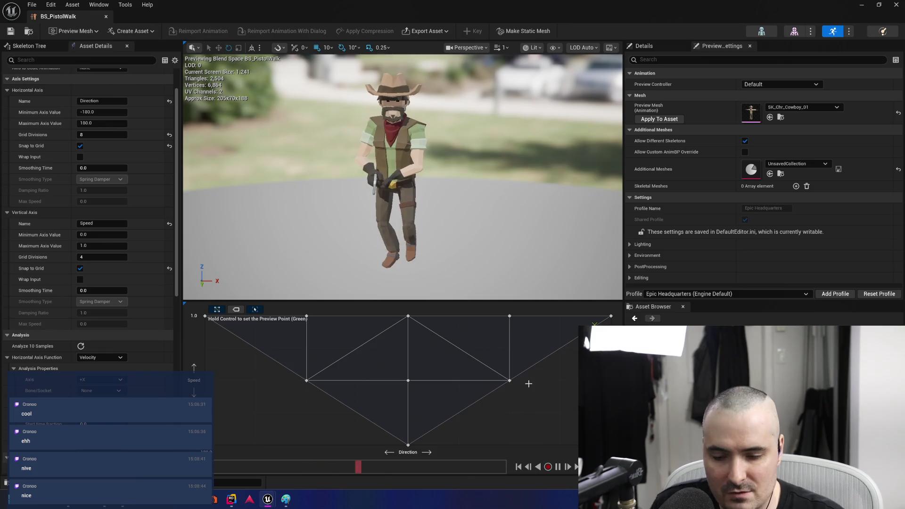
key(ctrl+space)
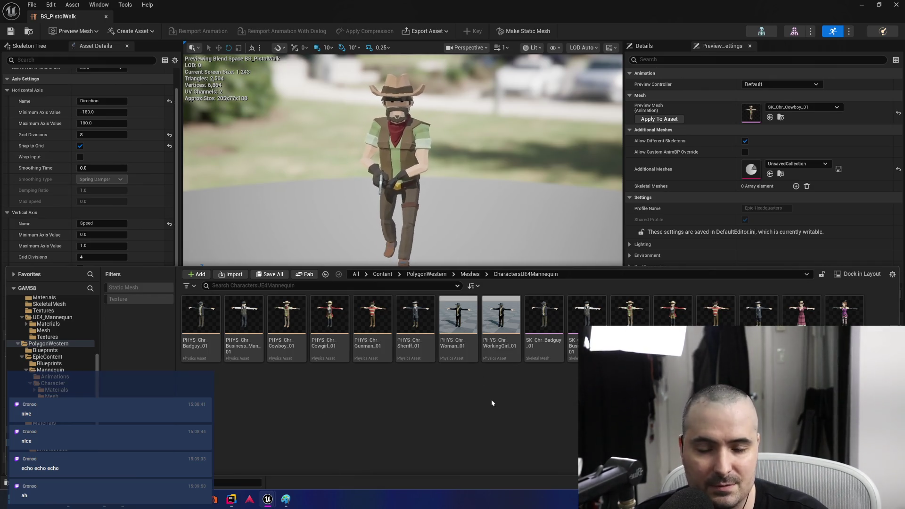
scroll(54, 335, up, 2)
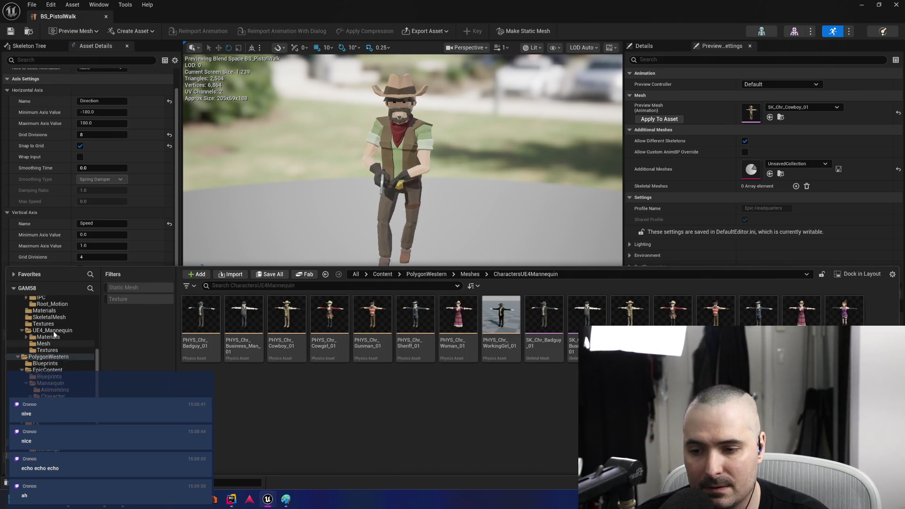
Browse to GAM58 > Blueprints > Characters and open BP_SudoPlayerCharacter
scroll(54, 335, up, 5)
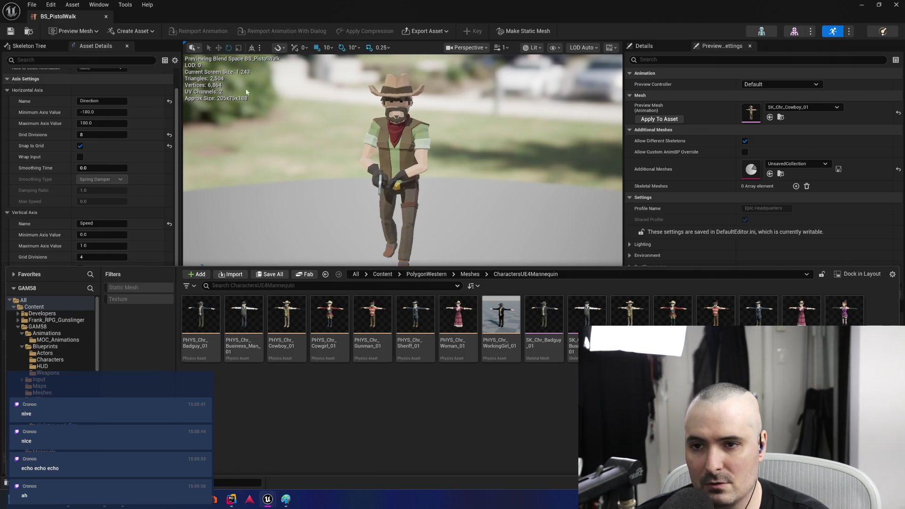
click(773, 115)
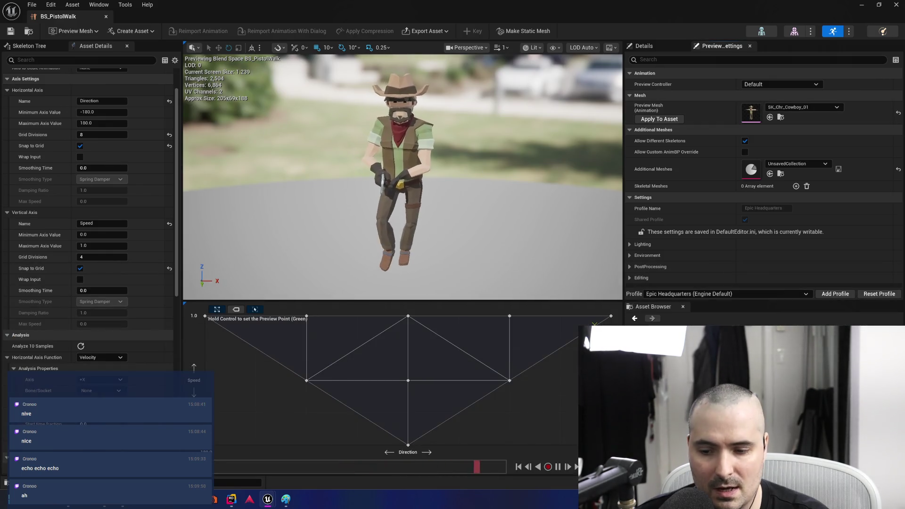
click(28, 481)
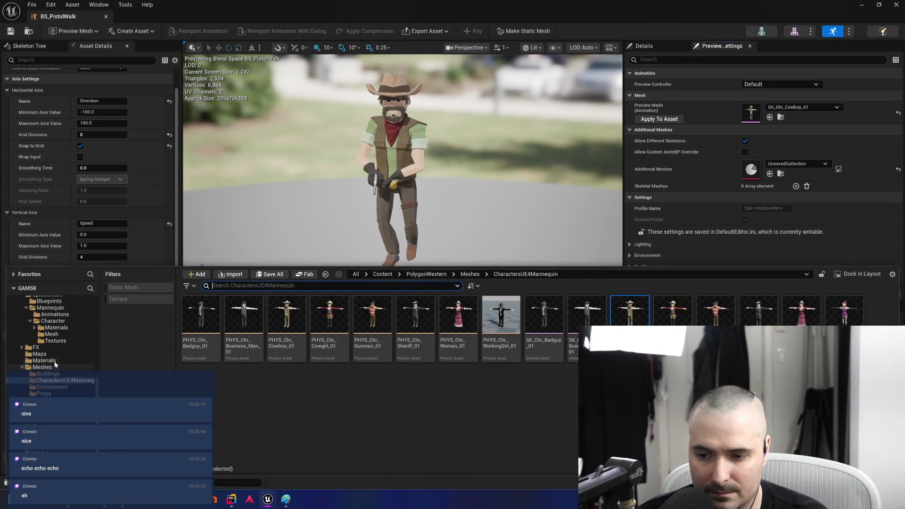
scroll(55, 365, down, 3)
scroll(55, 364, up, 5)
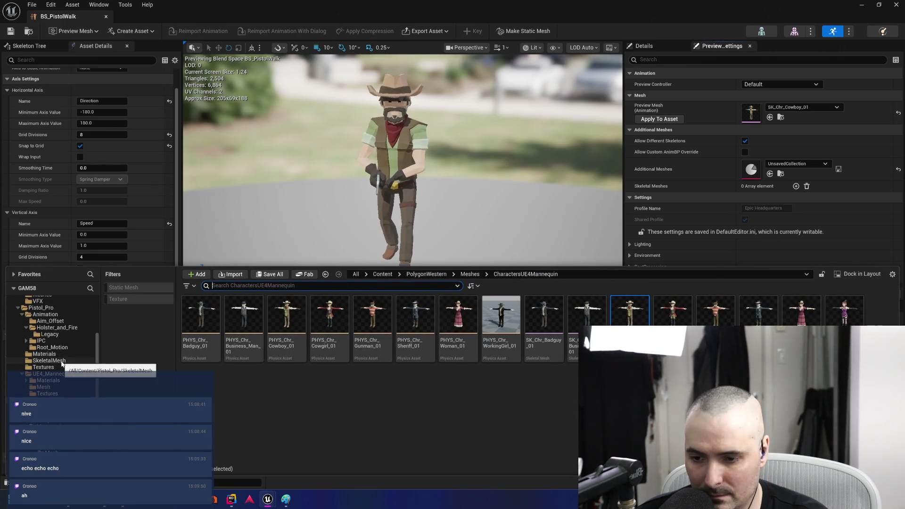
scroll(62, 364, up, 1)
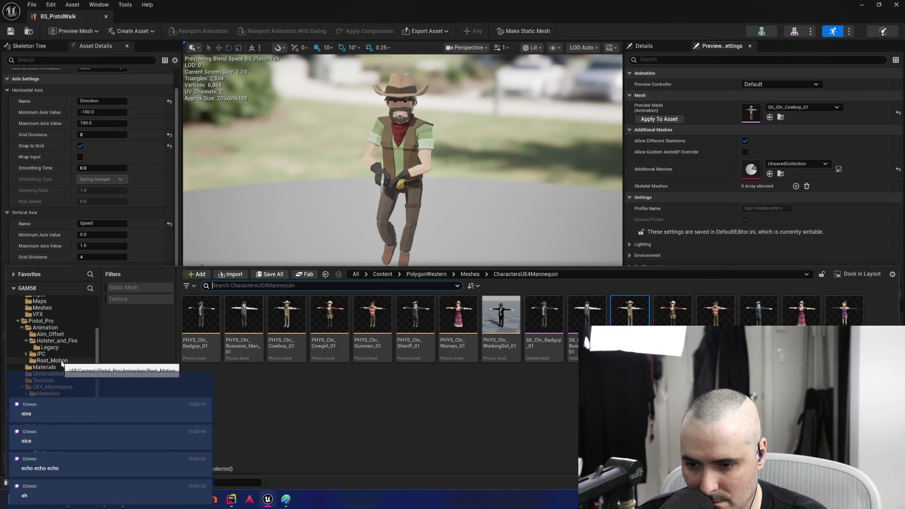
click(46, 328)
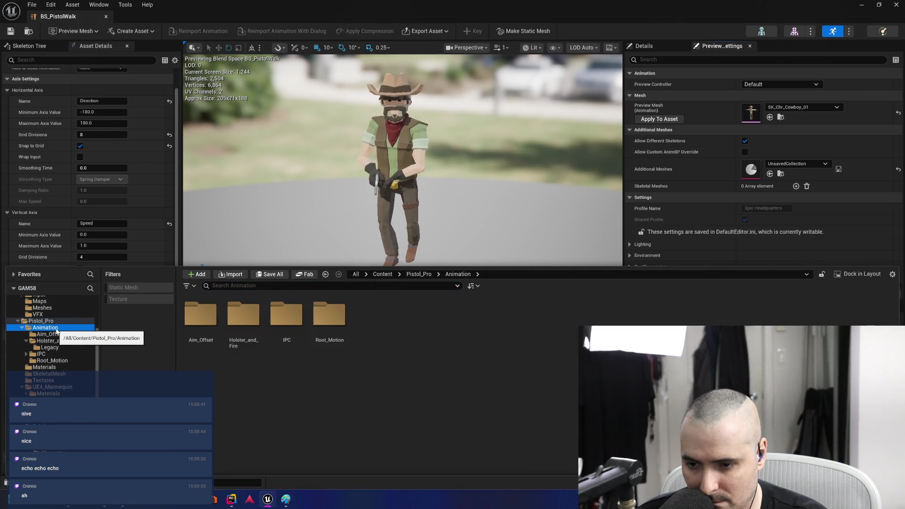
scroll(57, 333, up, 5)
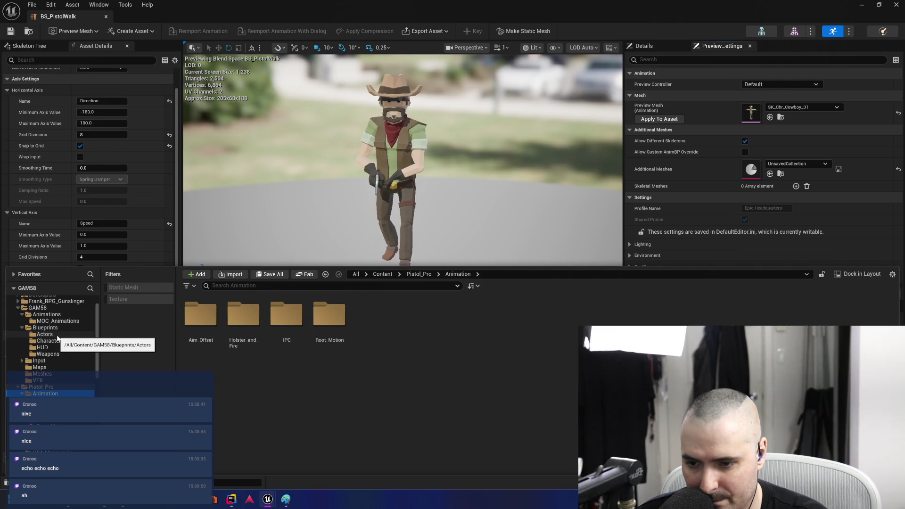
scroll(57, 338, up, 2)
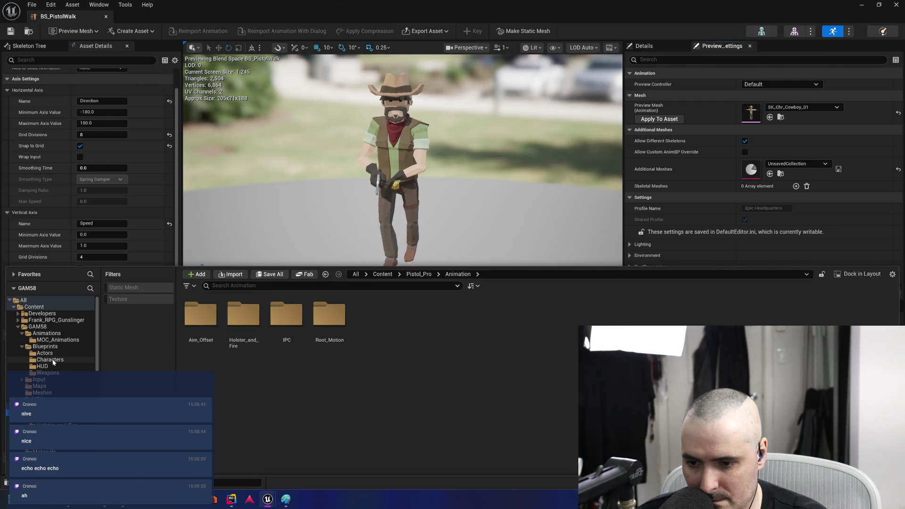
click(51, 360)
click(195, 347)
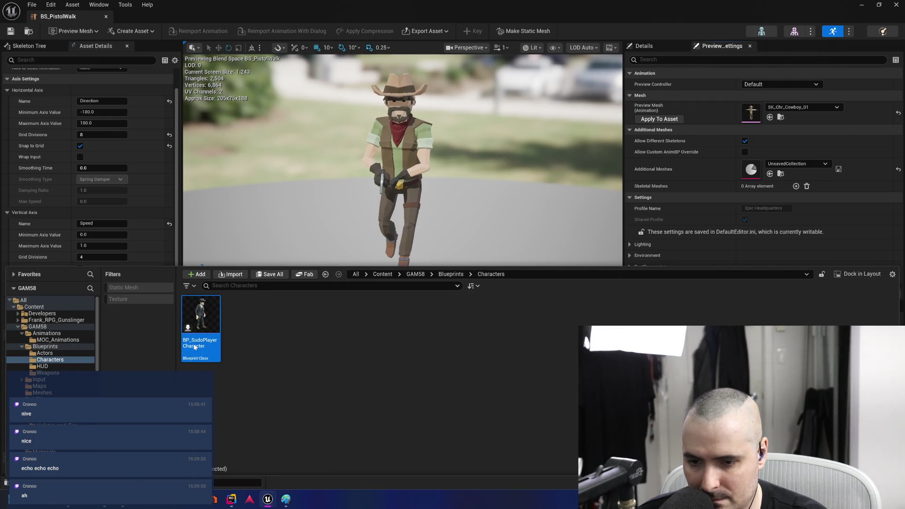
double_click(195, 348)
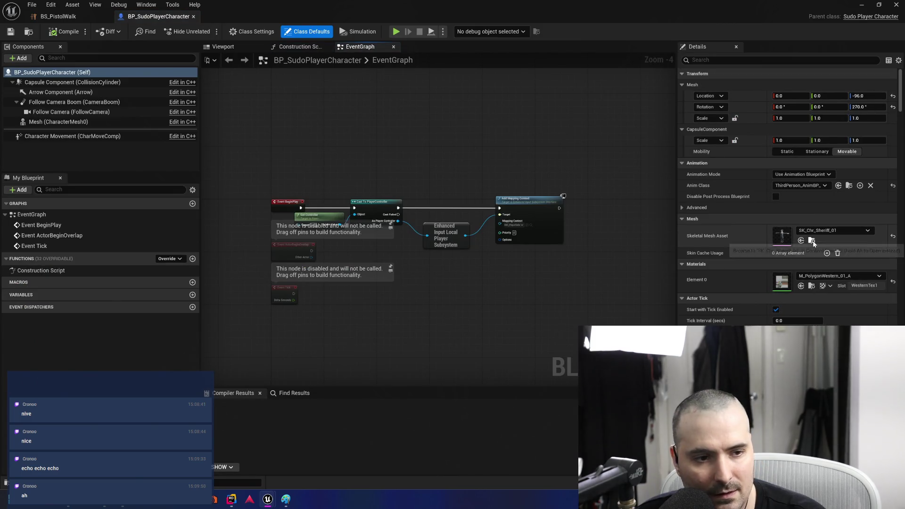
Locate the character's Anim Class asset and open ThirdPerson_AnimBP in its editor
click(849, 186)
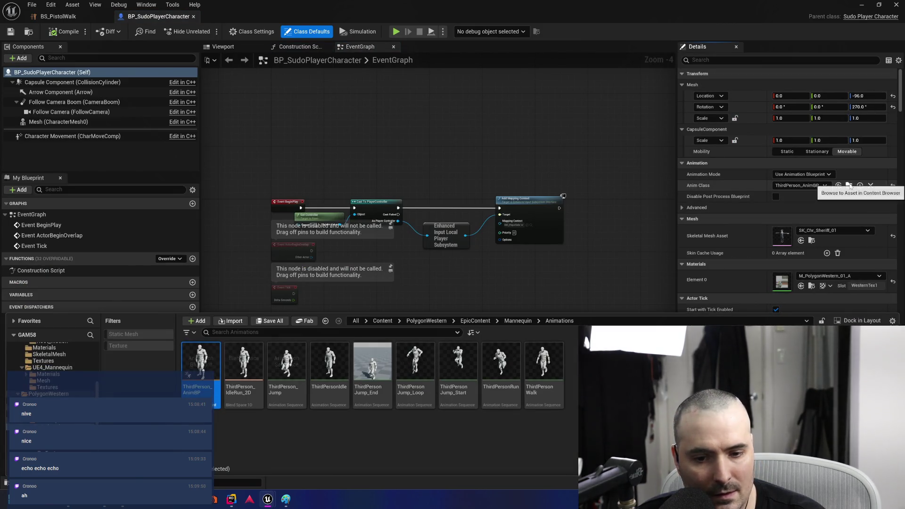
right_click(200, 389)
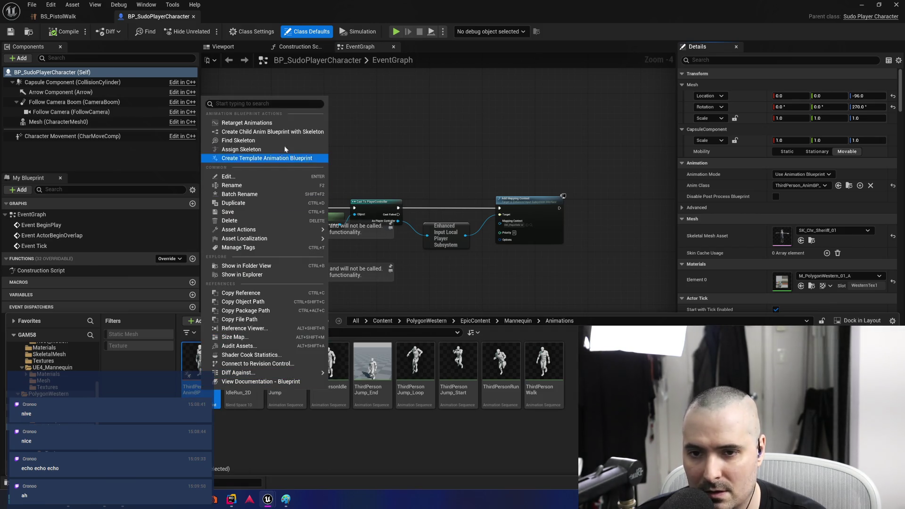
click(248, 435)
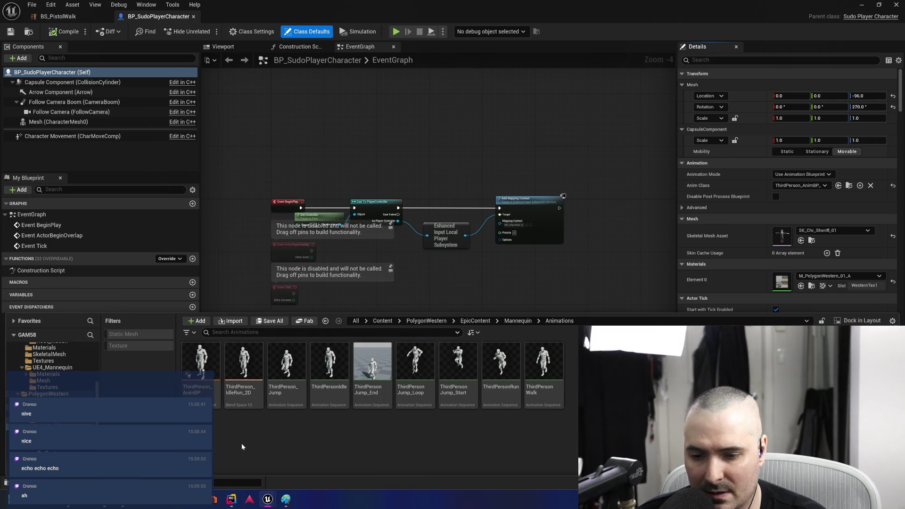
click(202, 389)
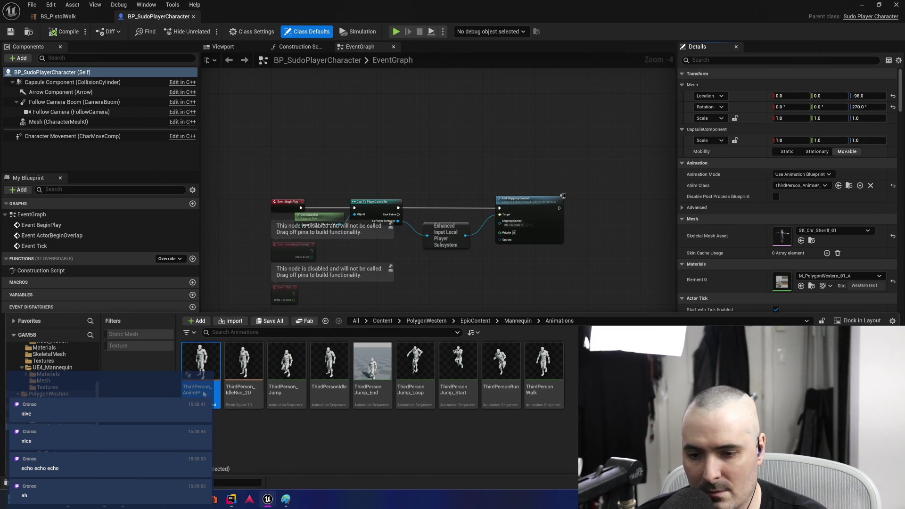
double_click(201, 373)
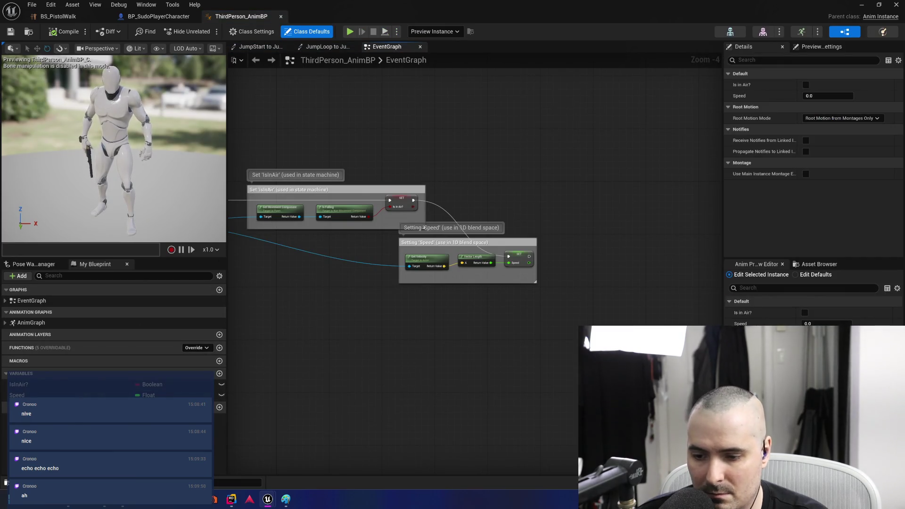
Show the Pistol_Pro Animation folder and return to the BS_PistolWalk blend space
scroll(57, 366, down, 5)
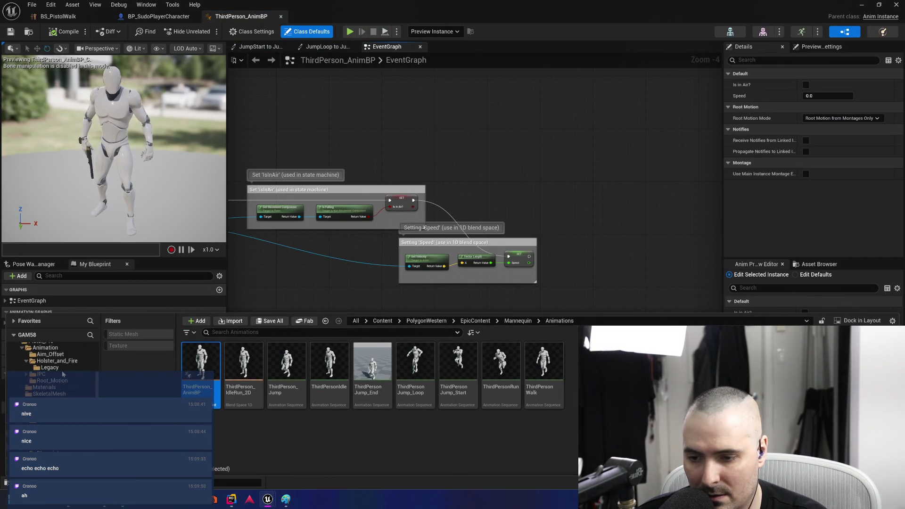
click(45, 361)
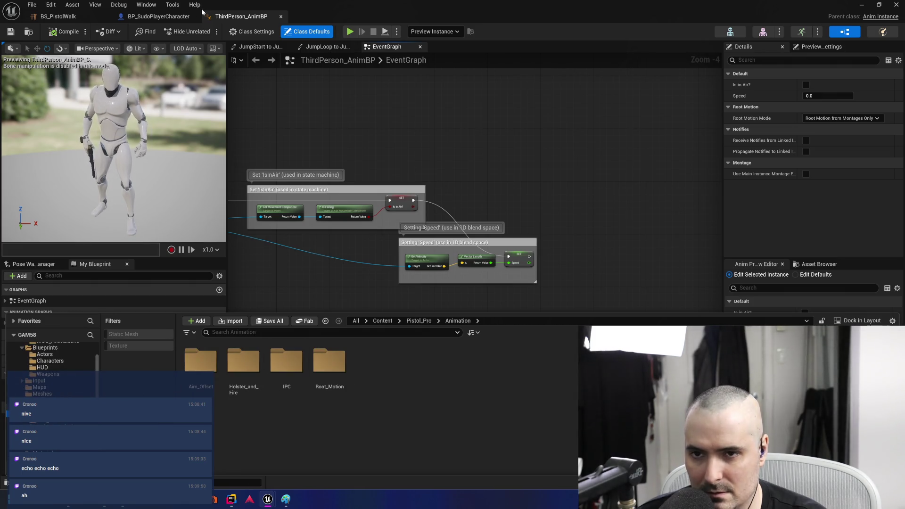
click(58, 16)
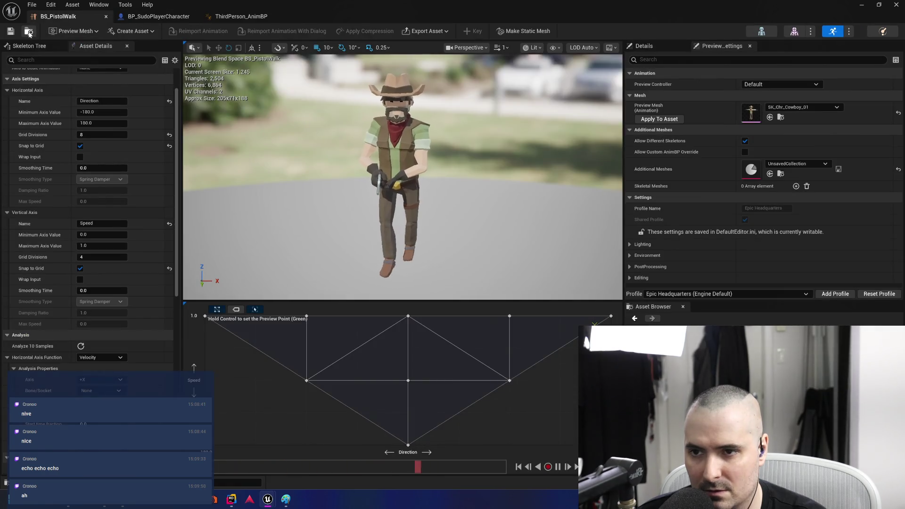
Start a new animation blueprint in the GAM58 Animations folder
click(29, 32)
right_click(440, 322)
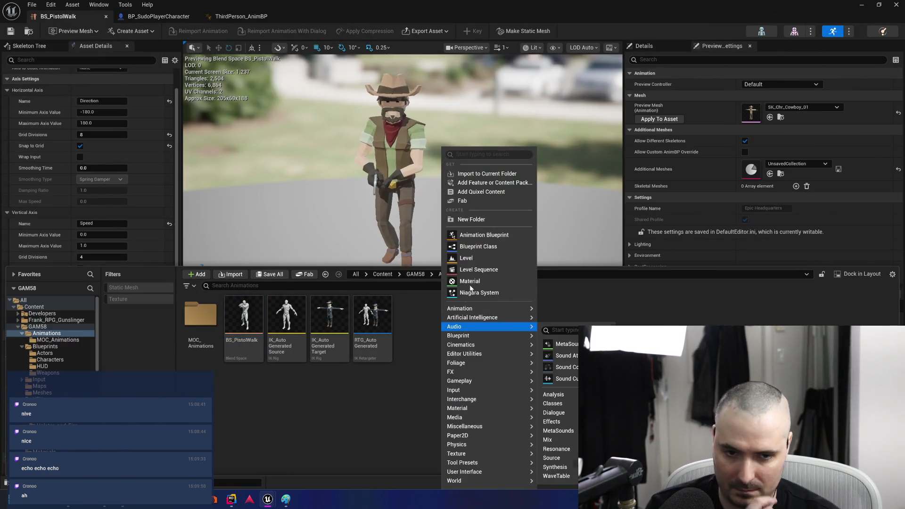
click(491, 235)
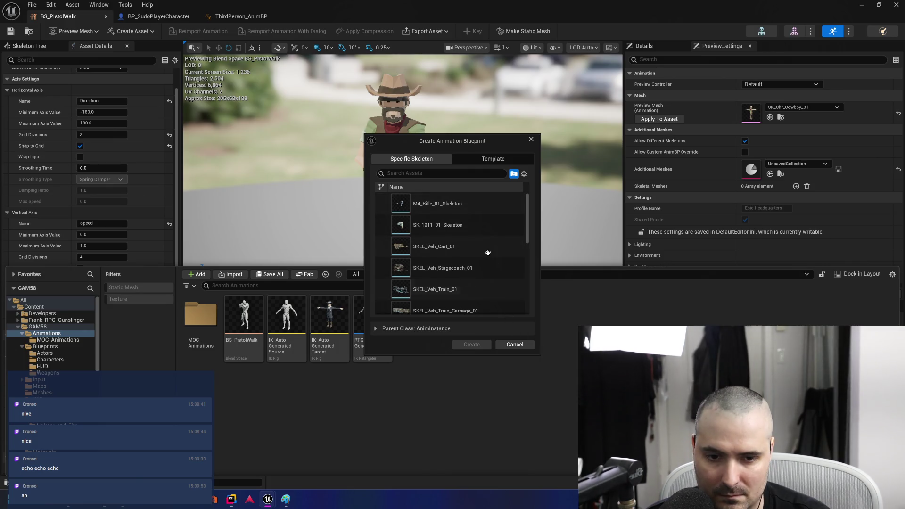
Search for 'sher' and 'cowbo' skeletons, then select the Pistol_Pro UE4_Mannequin_Skeleton
click(433, 171)
text(sh)
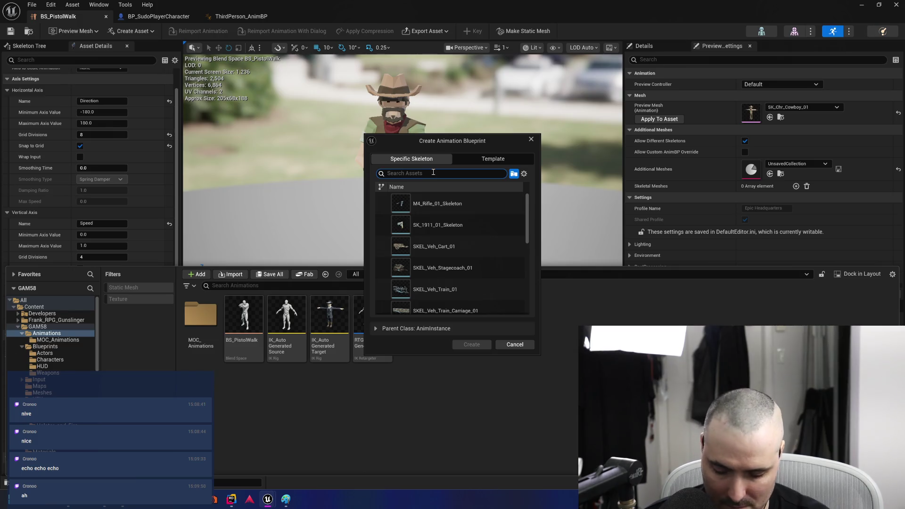
text(er)
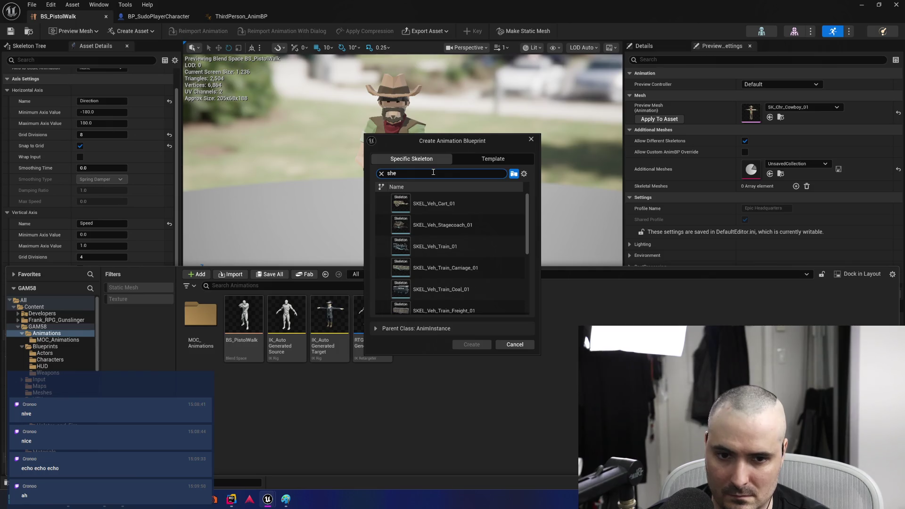
key(BackSpace)
text(s)
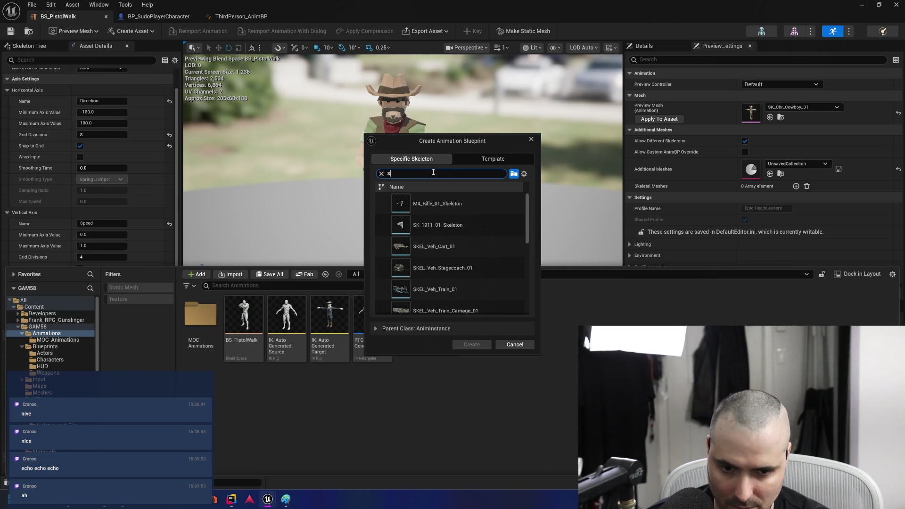
text(he)
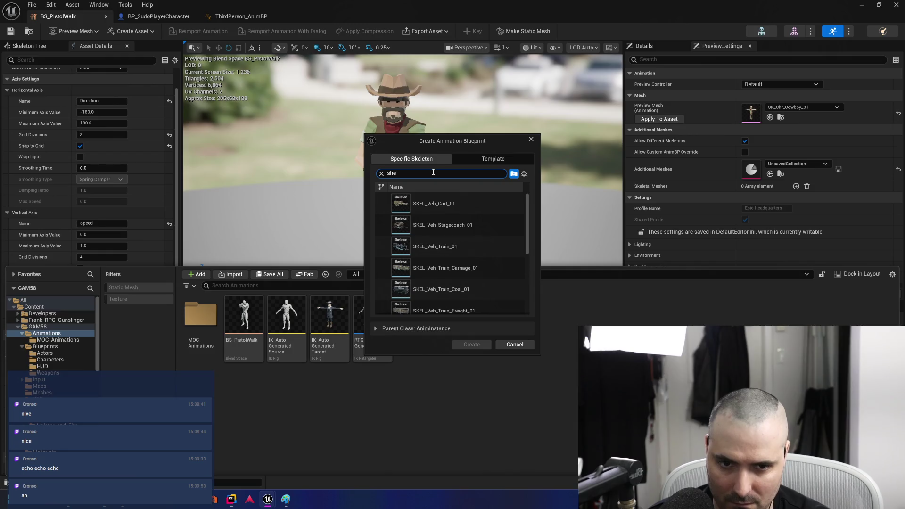
text(r)
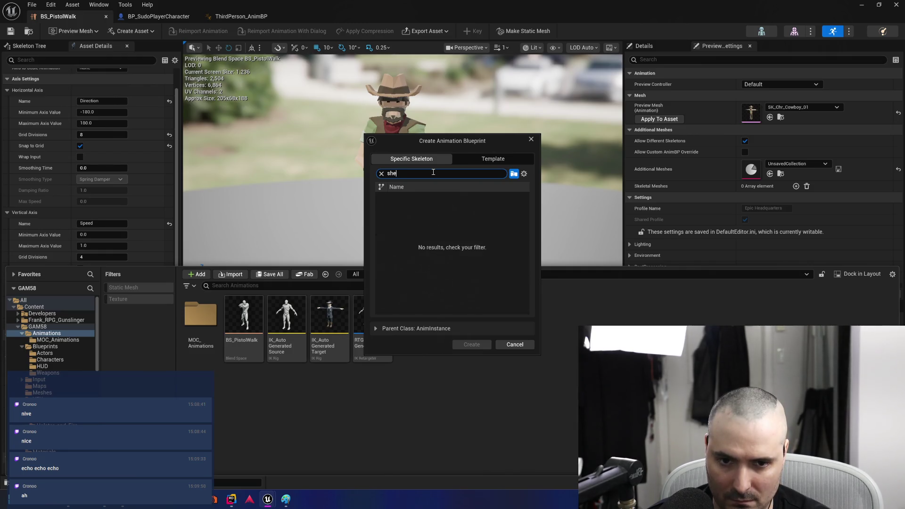
key(BackSpace)
key(BackSpace)
key(BackSpace)
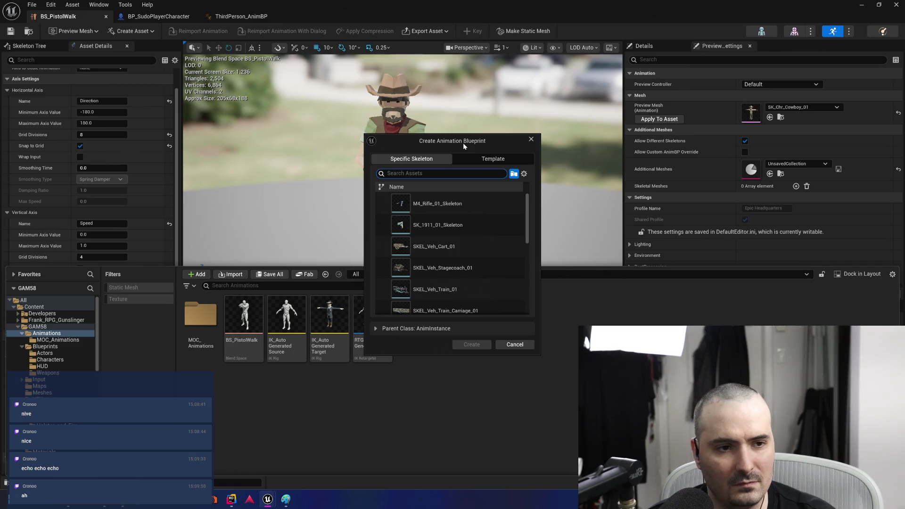
text(cowbo)
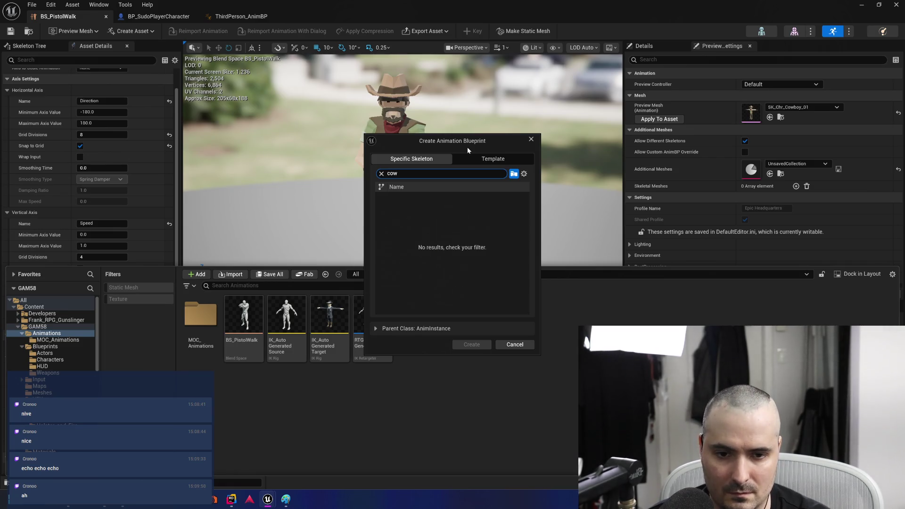
key(BackSpace)
key(BackSpace)
key(BackSpace)
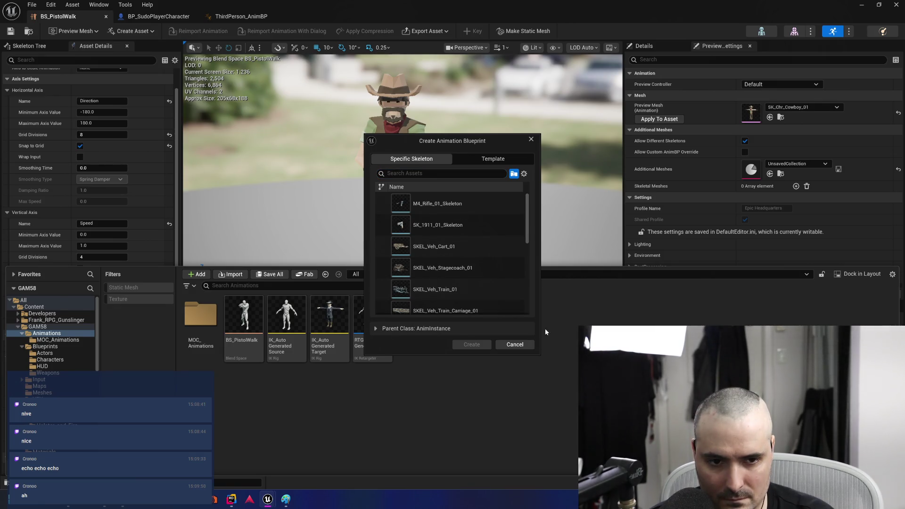
scroll(453, 236, down, 10)
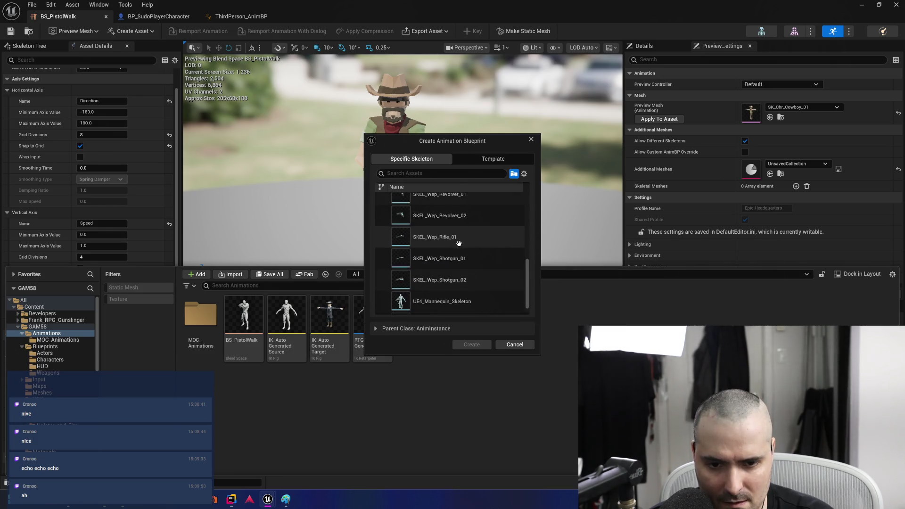
scroll(459, 250, down, 2)
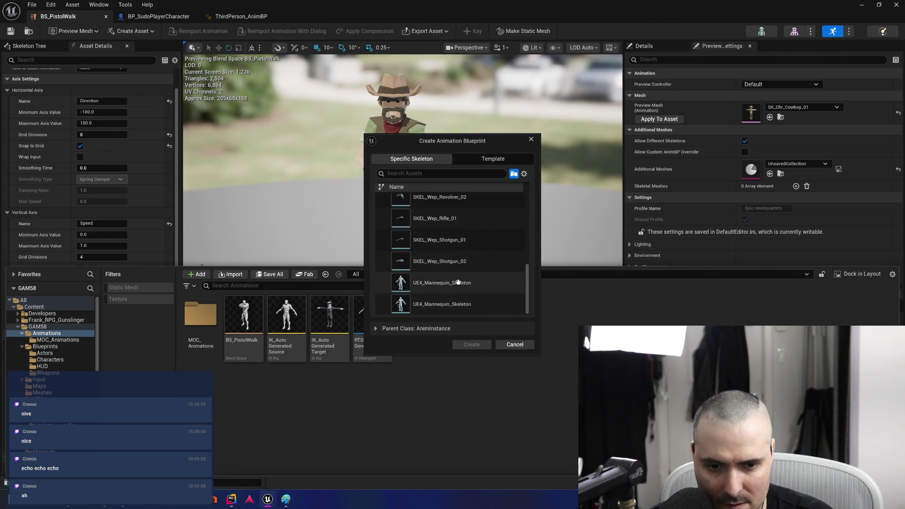
mouse_move(457, 303)
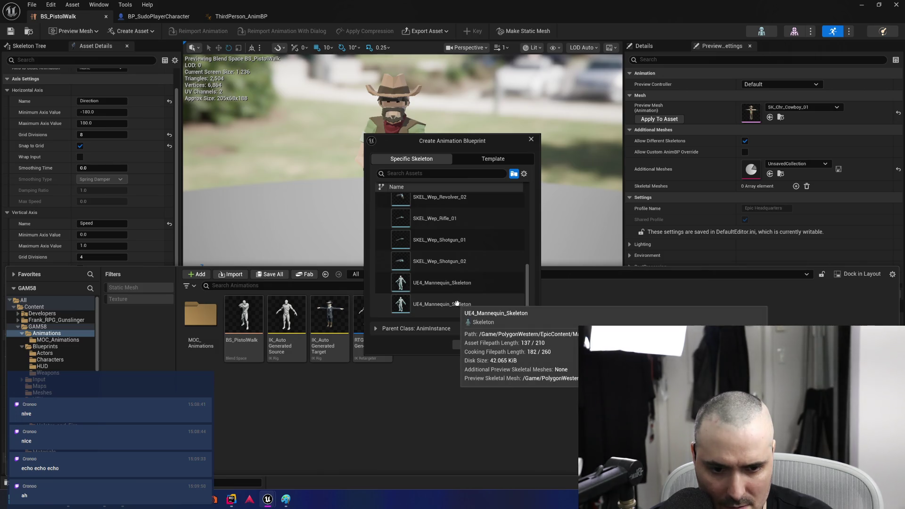
mouse_move(458, 282)
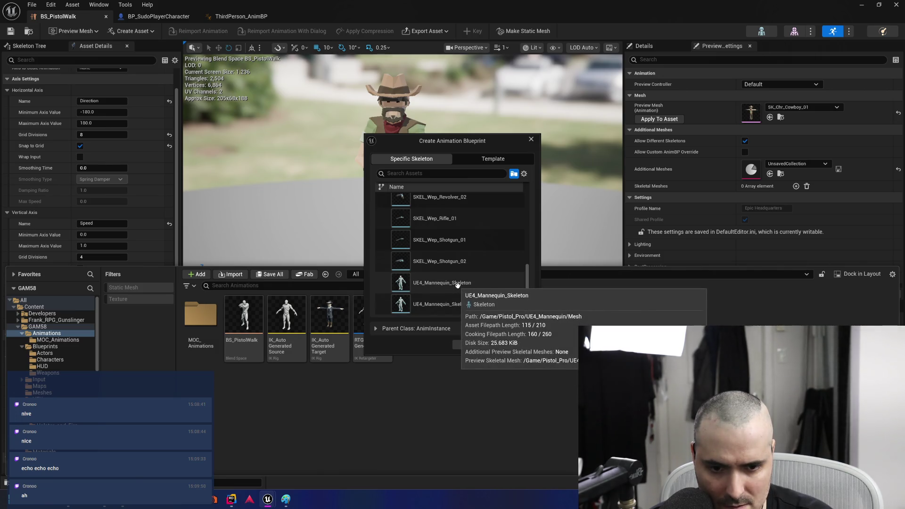
click(458, 283)
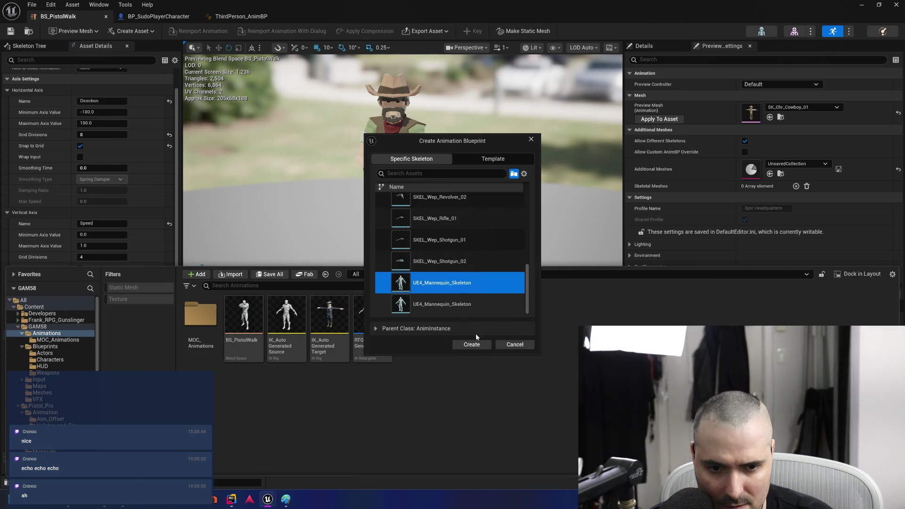
Create the animation blueprint, name it ABP_Character, and open it in its editor
click(472, 345)
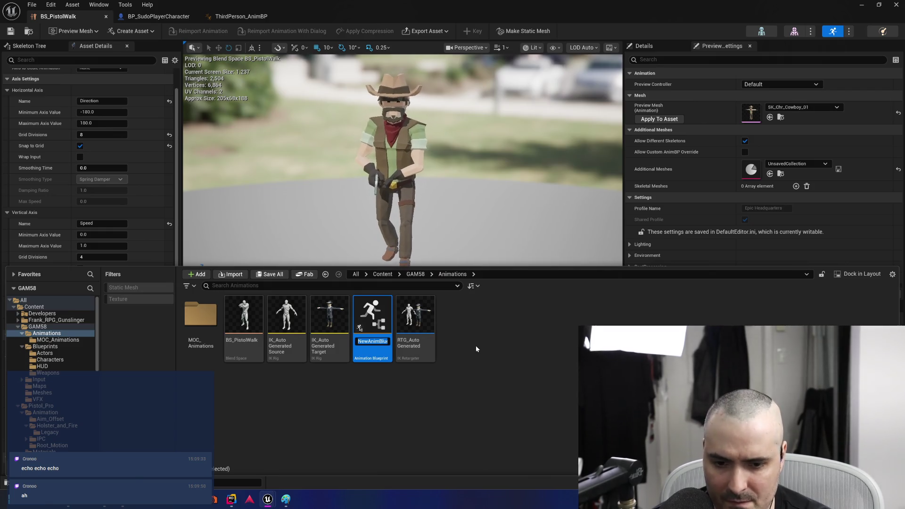
text(A)
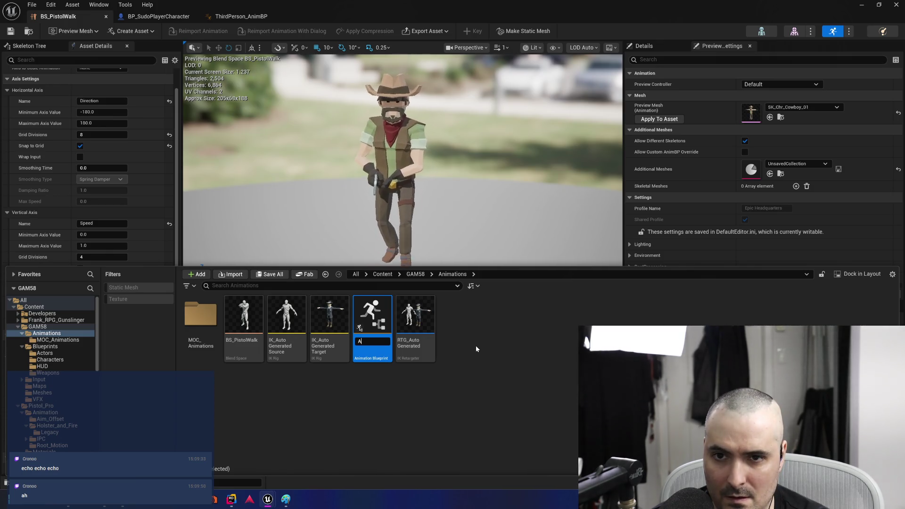
text(BP_)
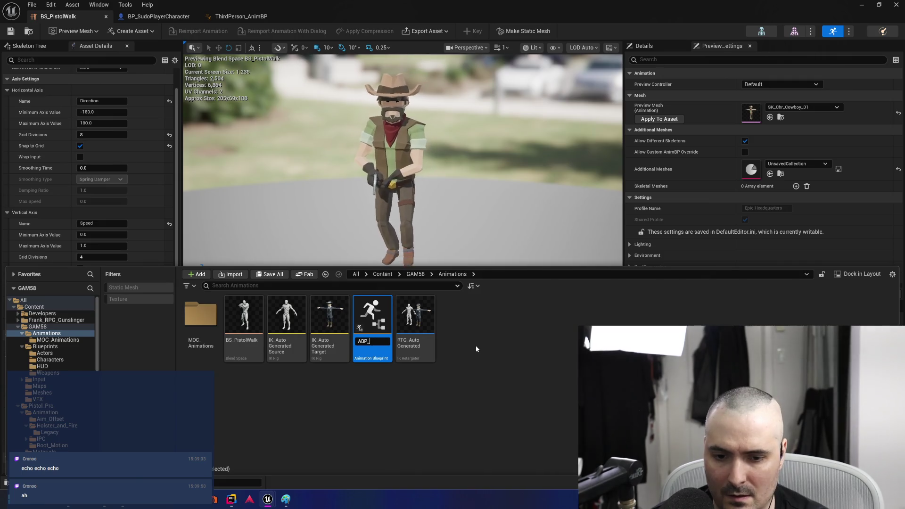
text(CharacterB)
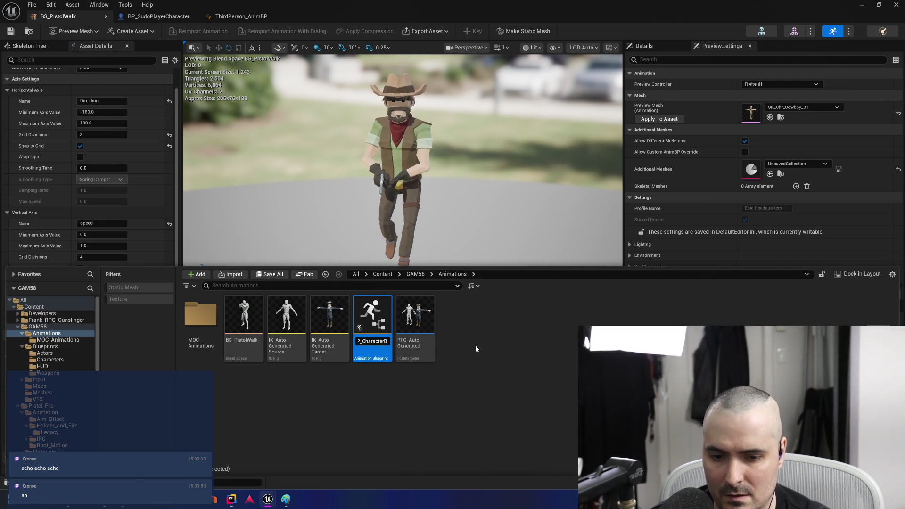
text(lueprint)
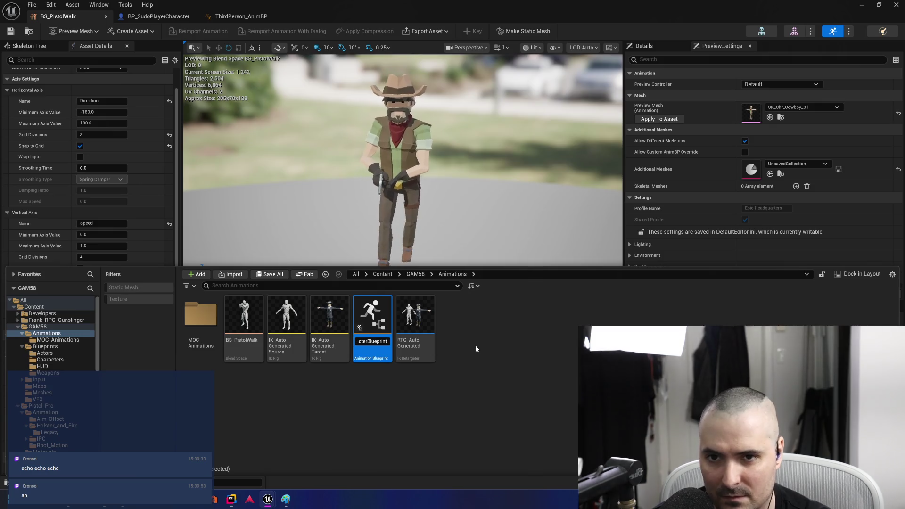
key(BackSpace)
key(BackSpace)
key(BackSpace)
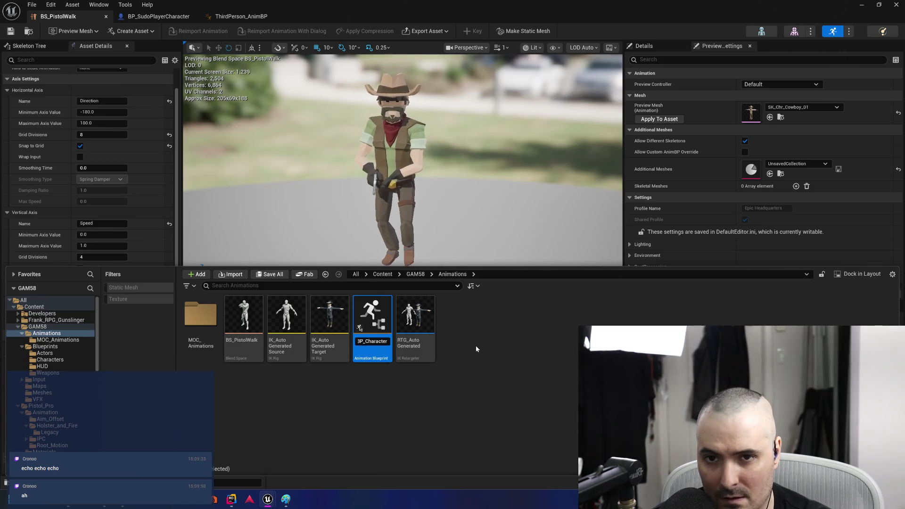
key(BackSpace)
key(BackSpace)
key(BackSpace)
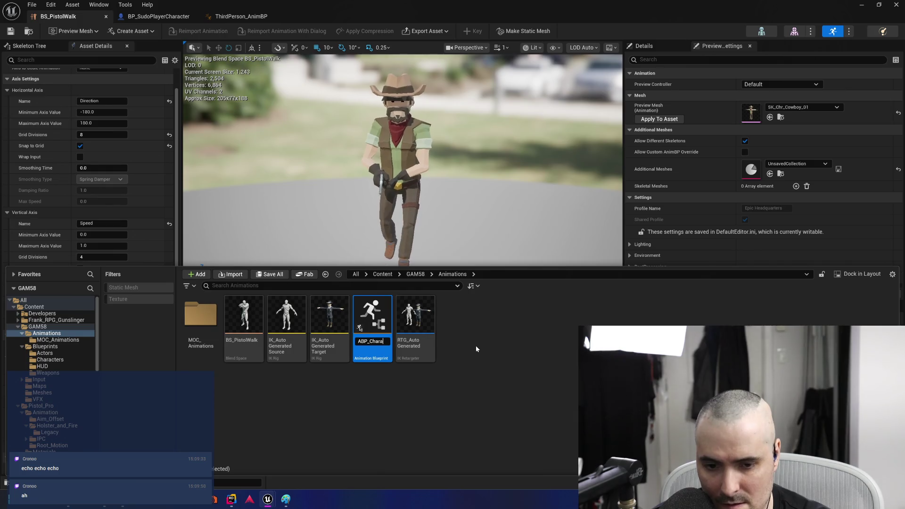
key(BackSpace)
key(BackSpace)
key(BackSpace)
text(Pl)
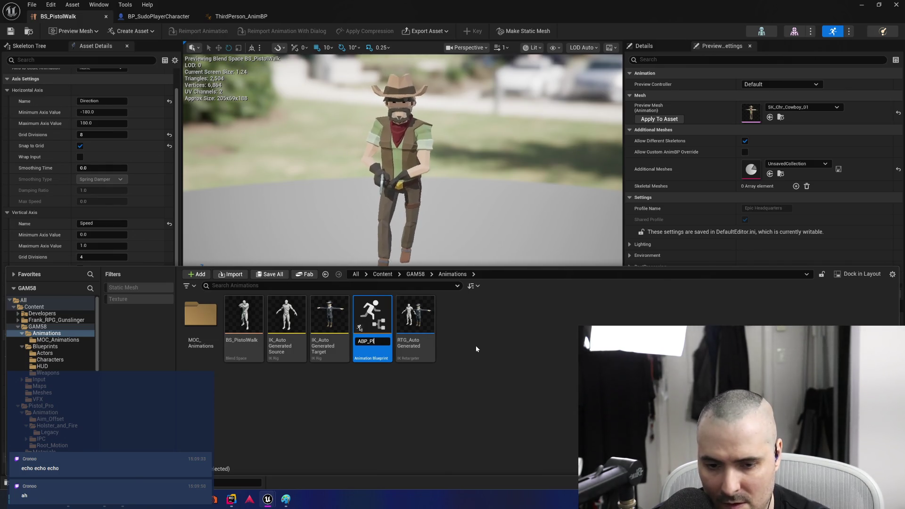
key(BackSpace)
key(BackSpace)
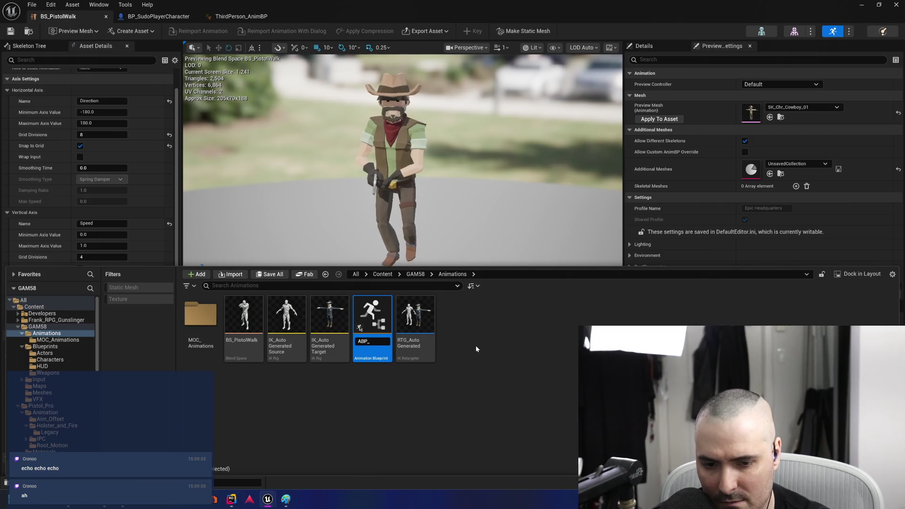
text(3P_Character)
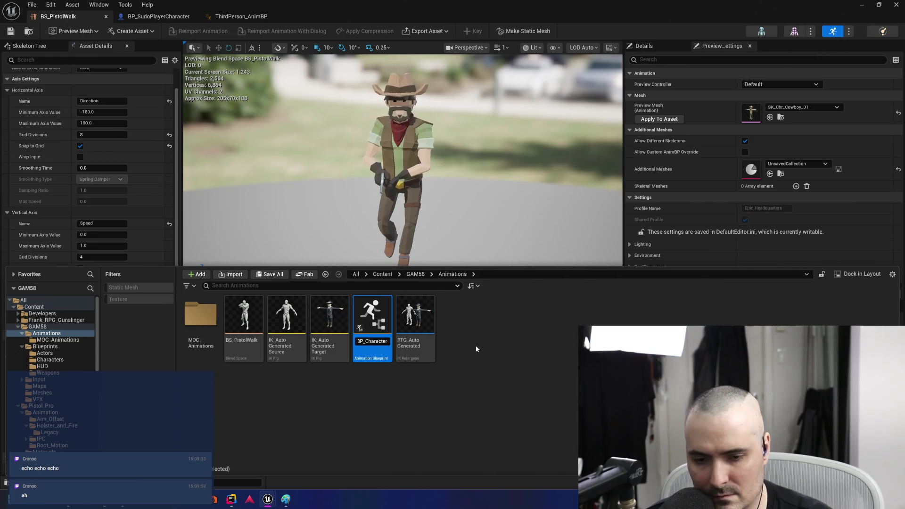
key(Return)
double_click(244, 346)
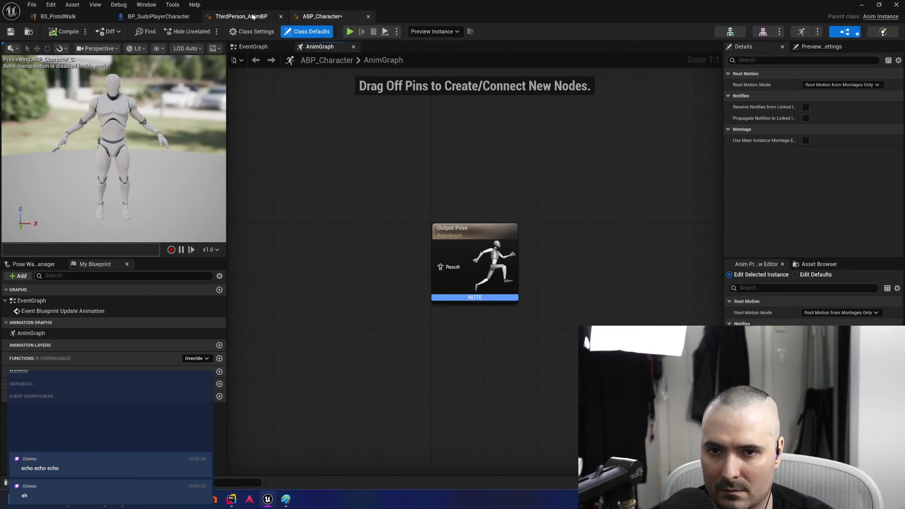
middle_click(255, 17)
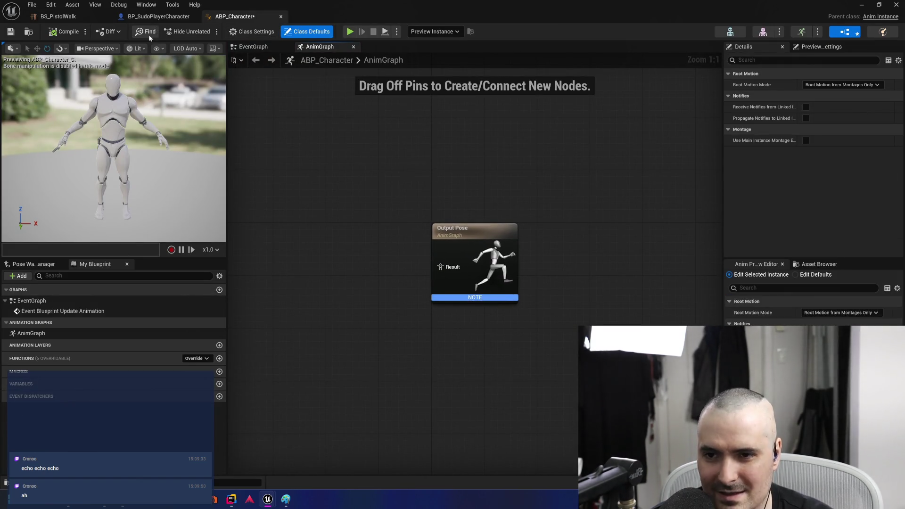
key(ctrl+space)
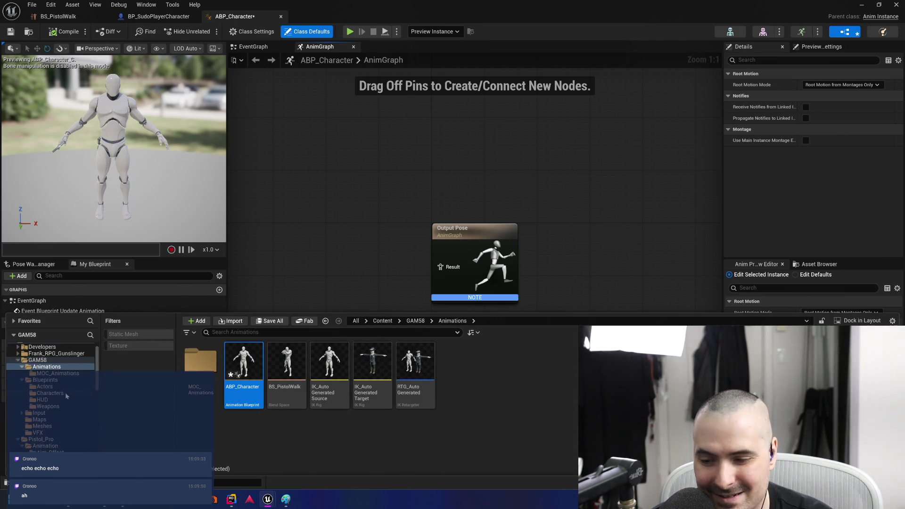
scroll(67, 397, up, 1)
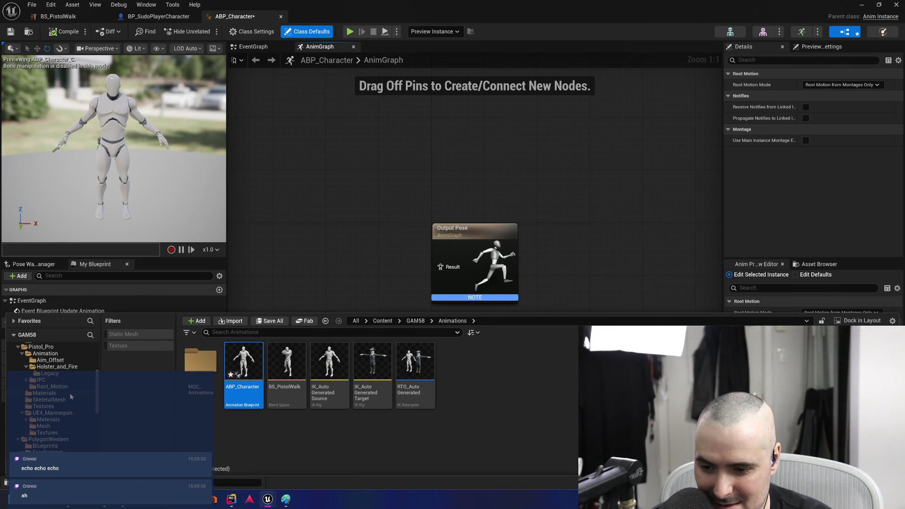
scroll(70, 396, up, 5)
scroll(72, 397, up, 2)
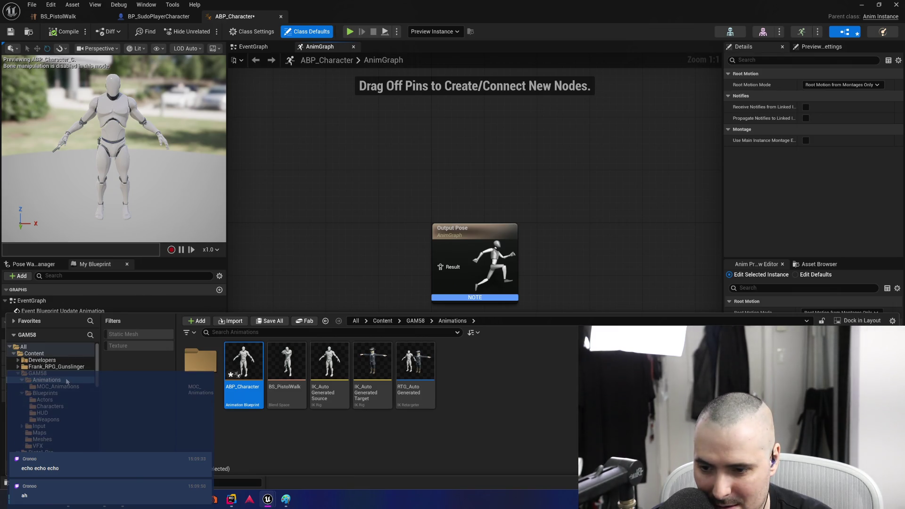
click(159, 16)
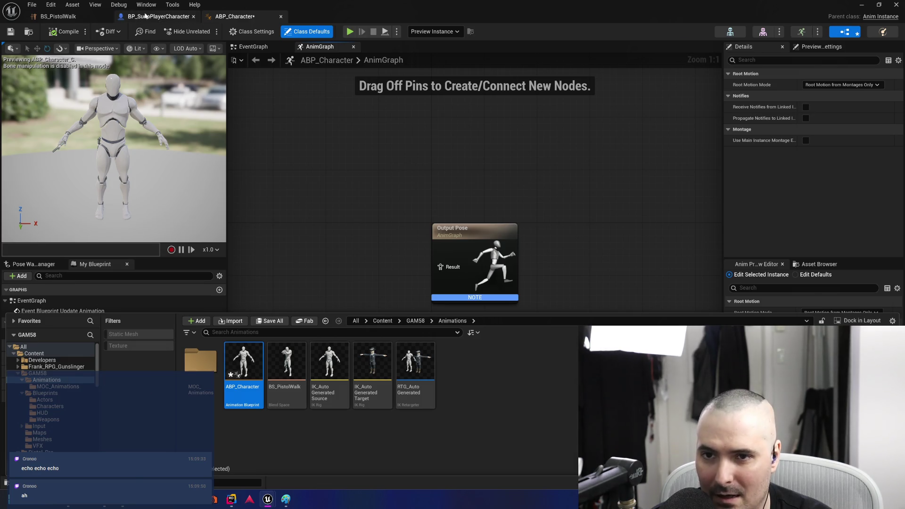
click(849, 186)
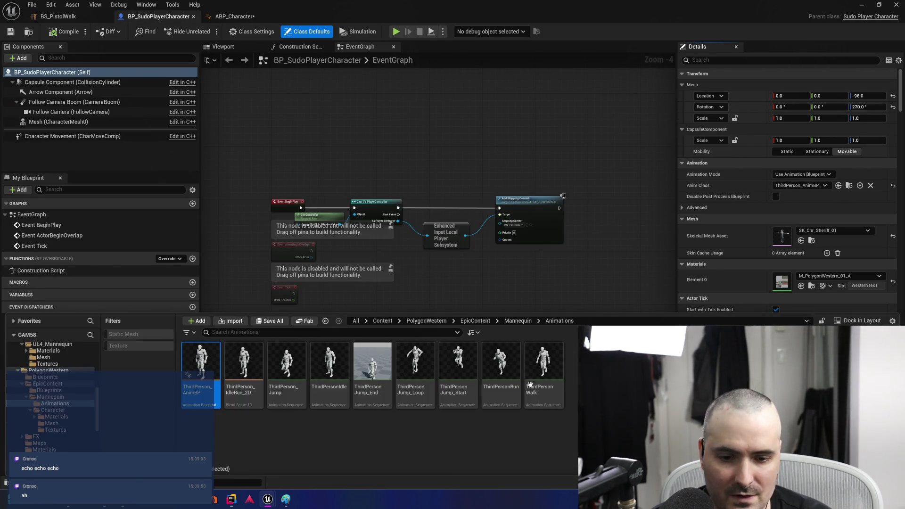
double_click(200, 394)
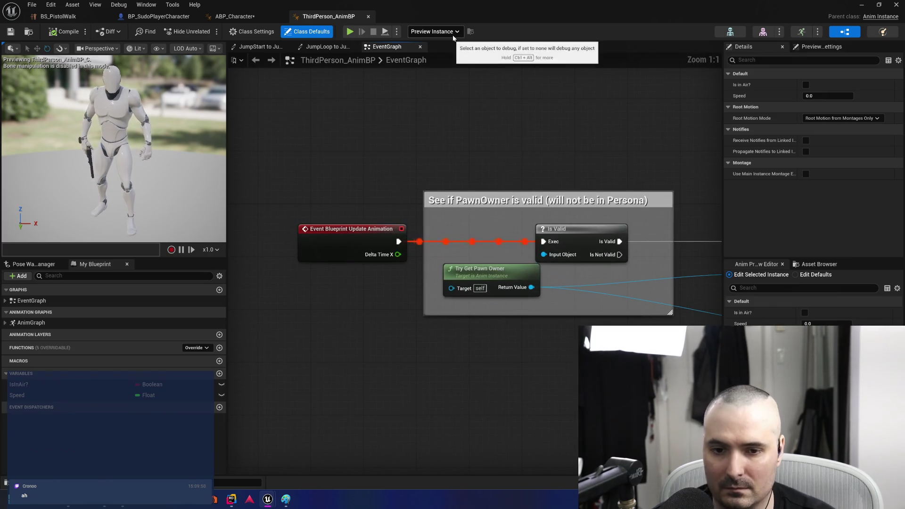
click(235, 16)
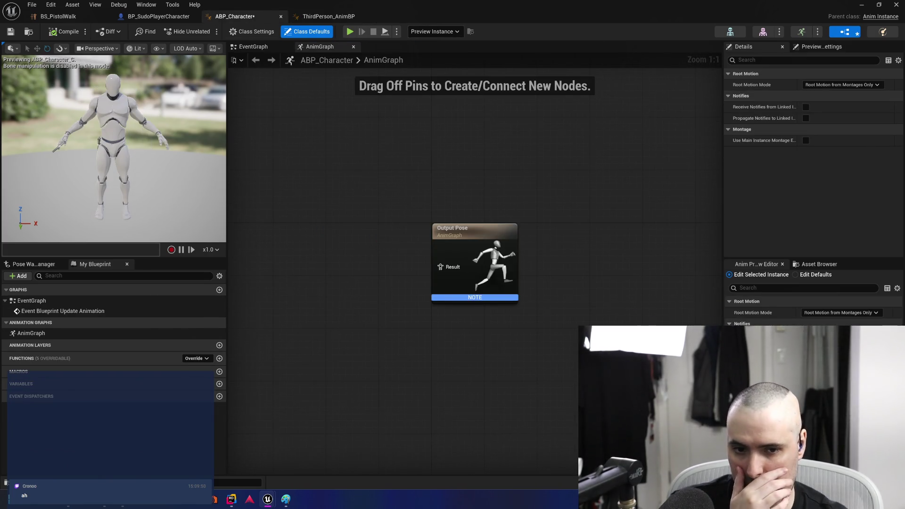
drag(378, 282, 315, 262)
click(343, 19)
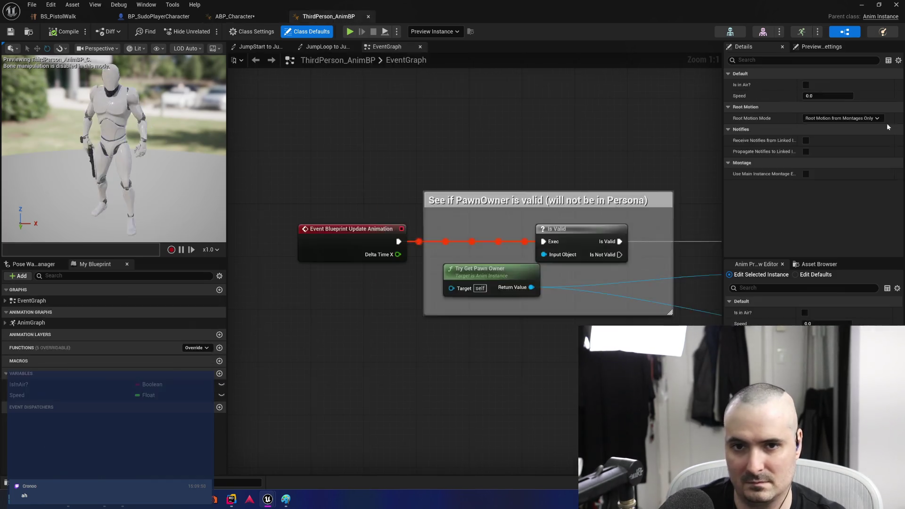
click(376, 16)
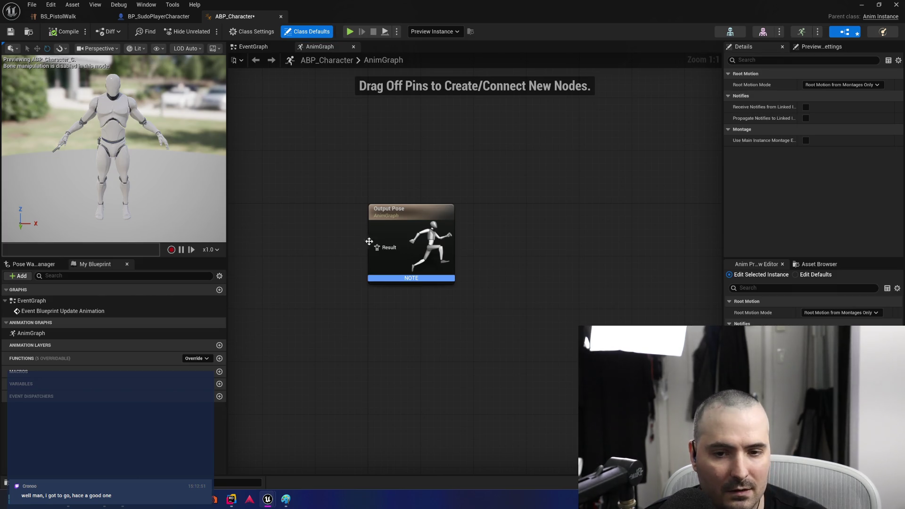
Move the Output Pose node to the right in ABP_Character's AnimGraph
drag(407, 216, 579, 216)
Search the AnimGraph actions for 'get default state', then cancel without adding a node
click(412, 241)
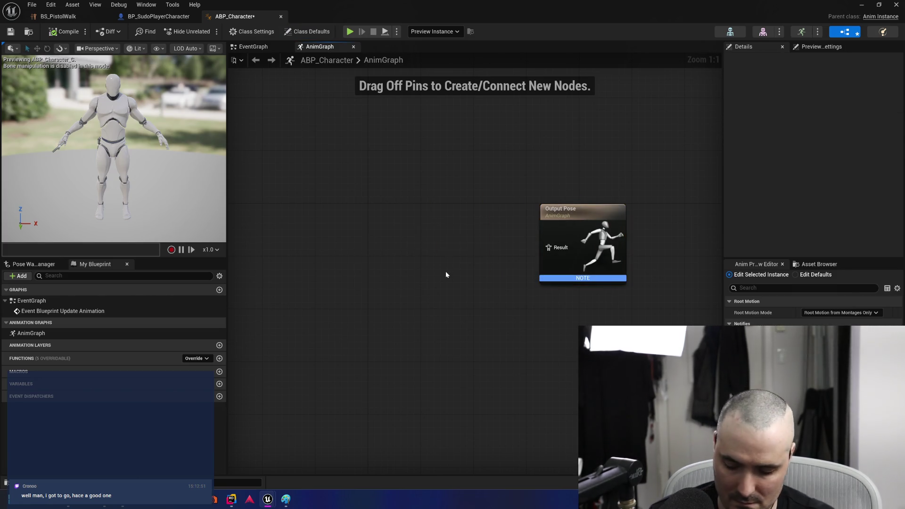
right_click(446, 274)
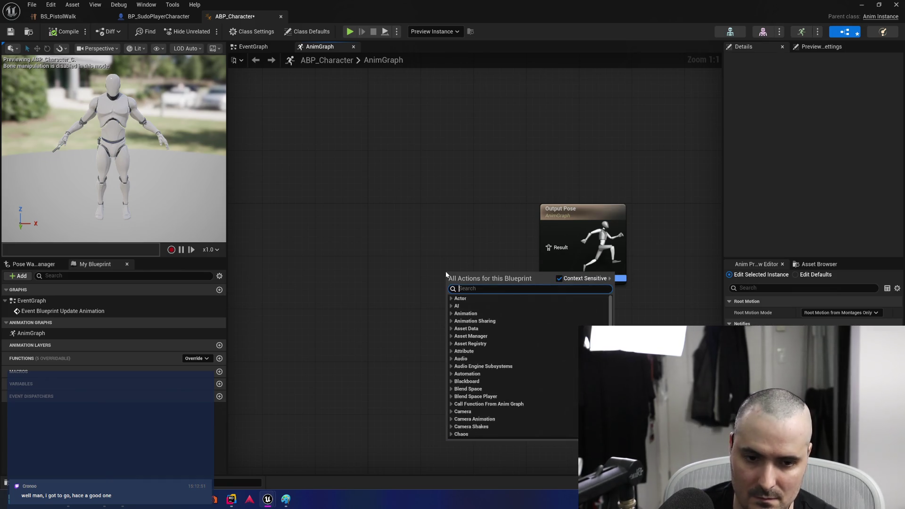
text(get default state)
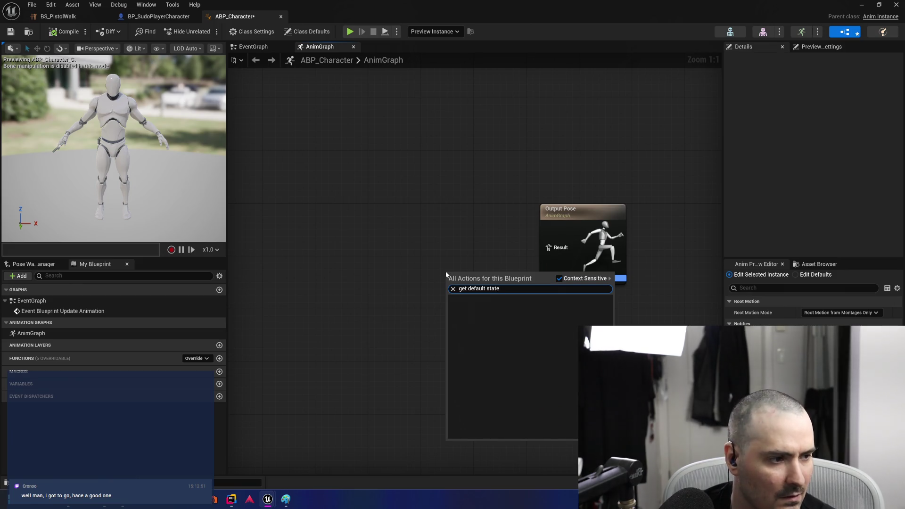
key(BackSpace)
key(BackSpace)
key(BackSpace)
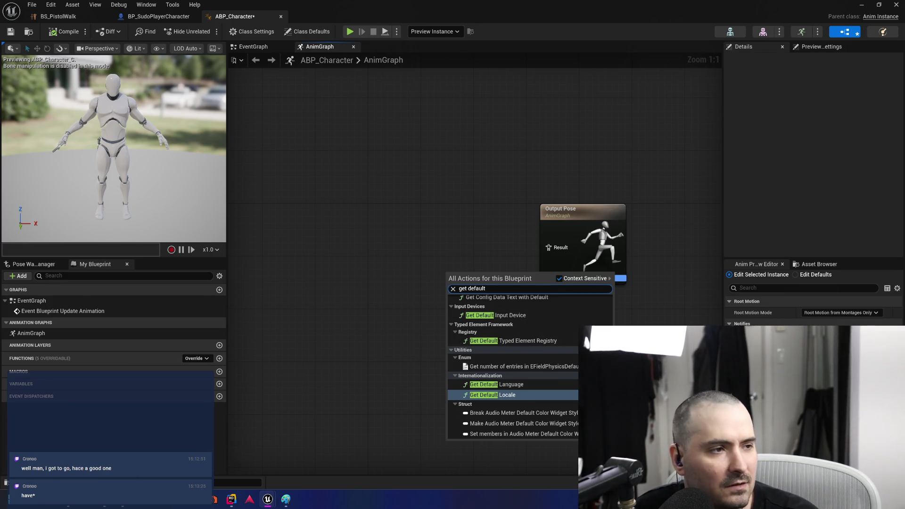
key(Escape)
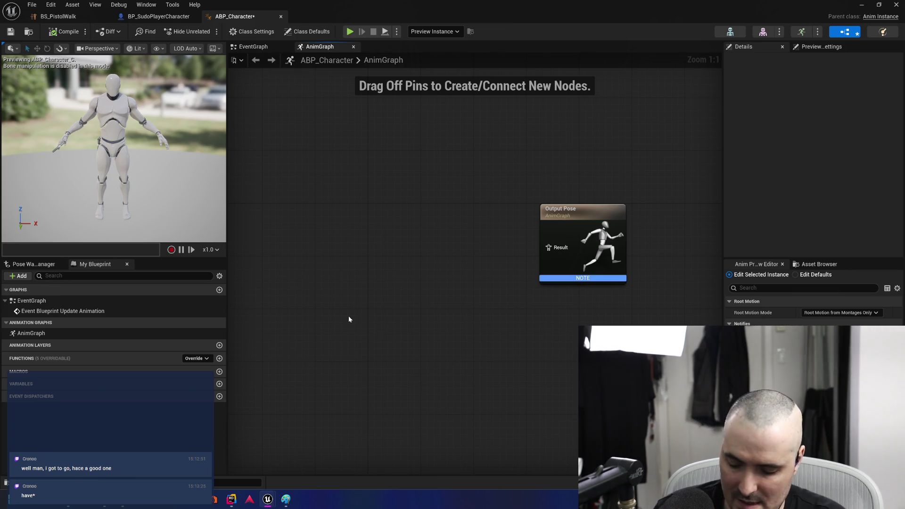
Cycle through the open windows with Alt+Tab
key(alt+Tab)
key(alt+Tab)
key(alt+Tab)
key(alt+shift+Tab)
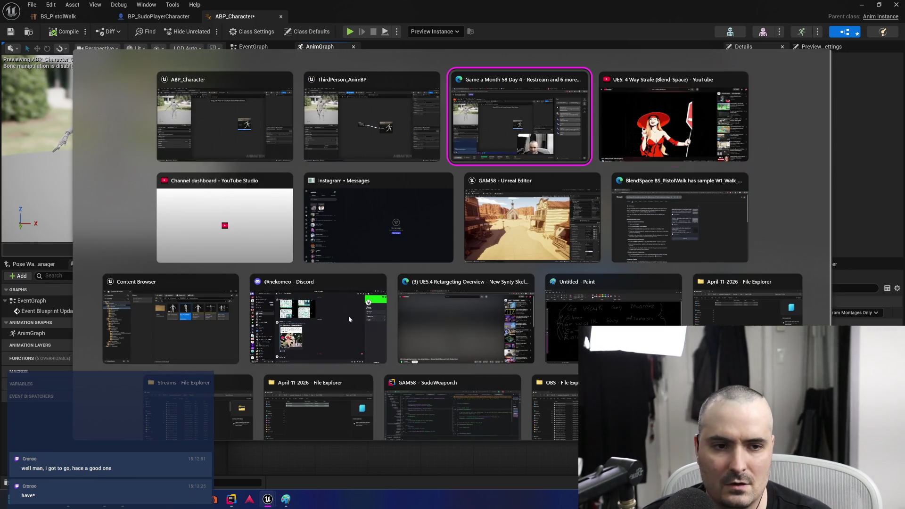
key(alt+Tab)
Bring the YouTube browser window to the front and maximize it
key(Escape)
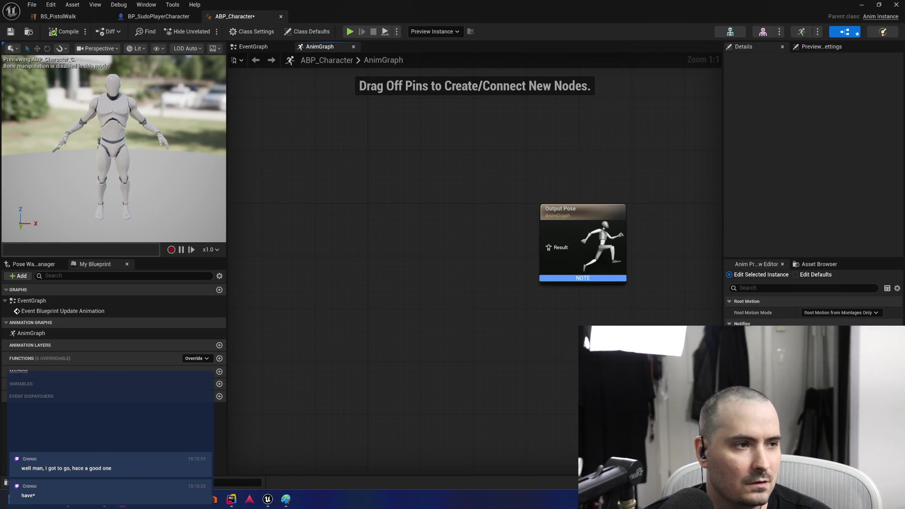
key(alt+Tab)
double_click(350, 77)
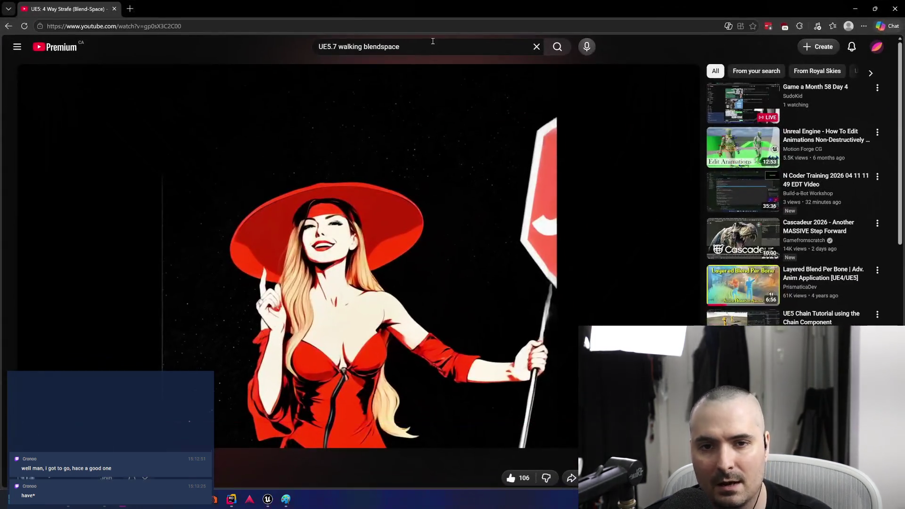
Search YouTube for 'UE5 animation blueprint' and open the State Machines tutorial
key(/)
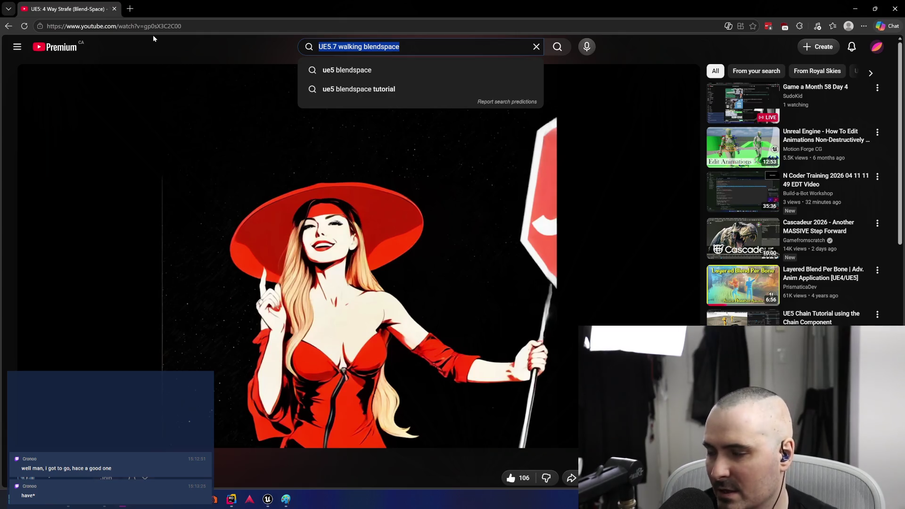
text(UE)
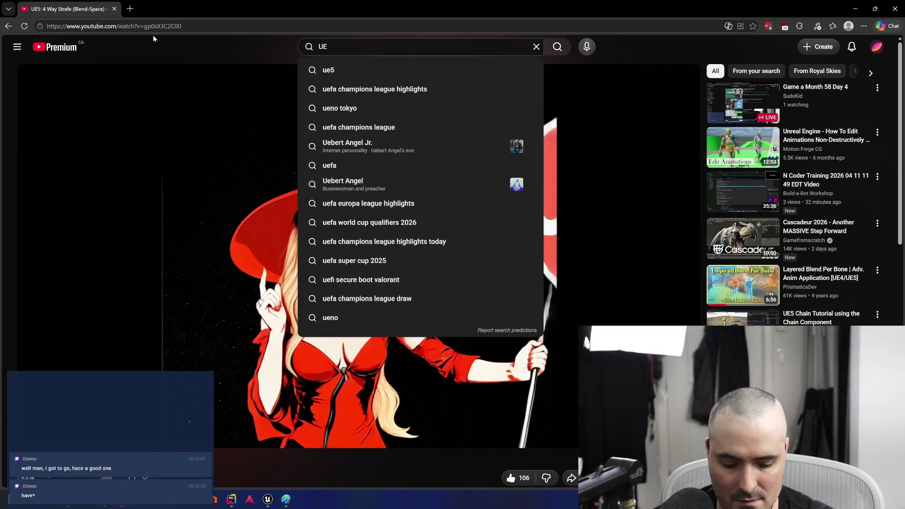
text(5 animati)
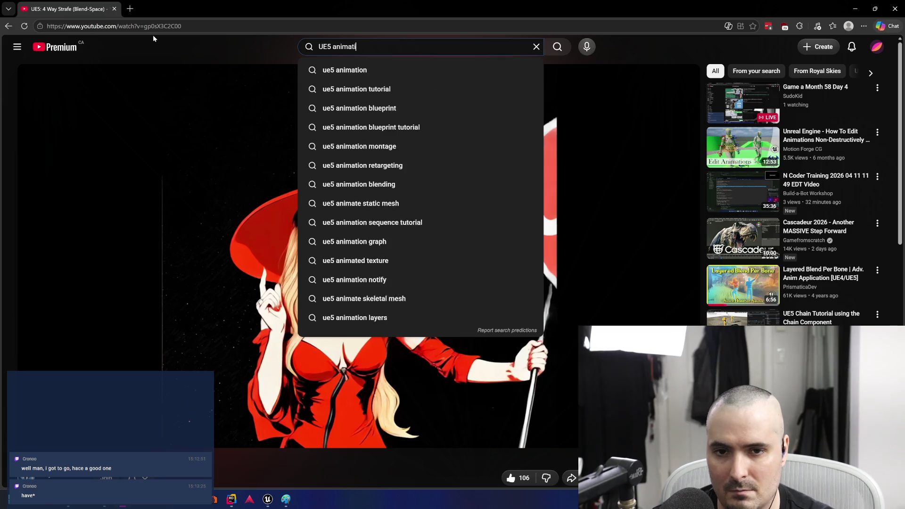
text(on blueprint)
key(Return)
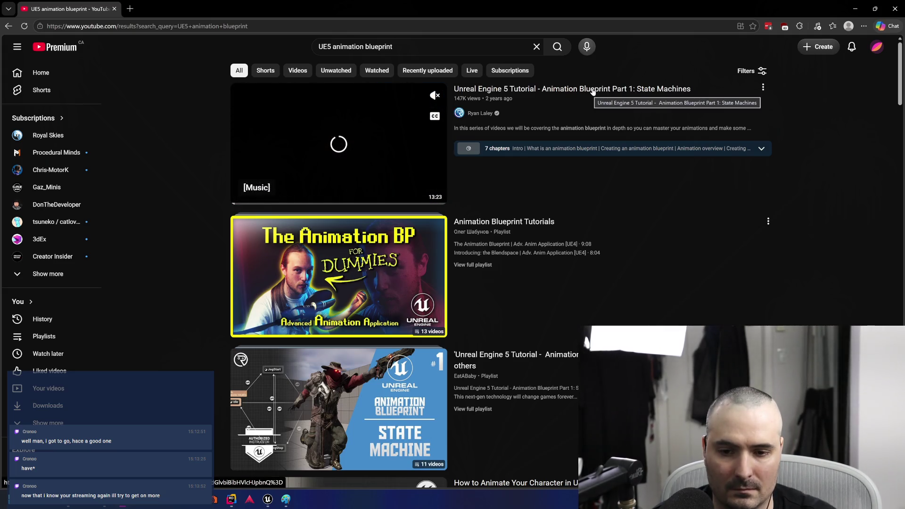
click(592, 89)
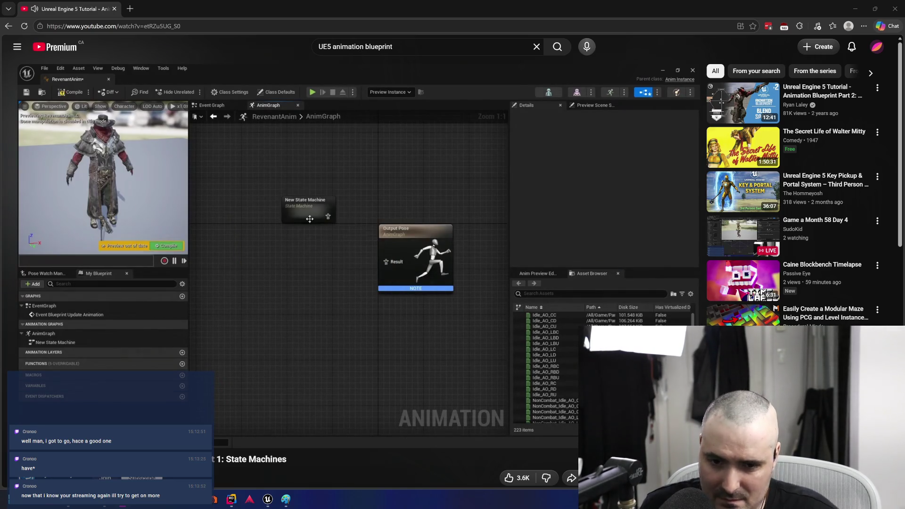
Pause the State Machines tutorial and move the browser aside to reveal ABP_Character's AnimGraph
click(343, 323)
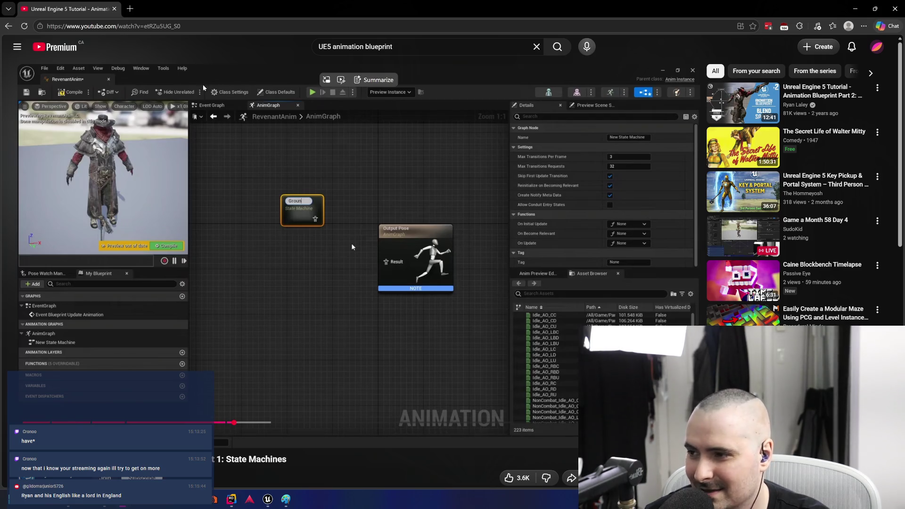
mouse_move(824, 9)
mouse_down()
mouse_move(824, 60)
mouse_move(904, 60)
mouse_up()
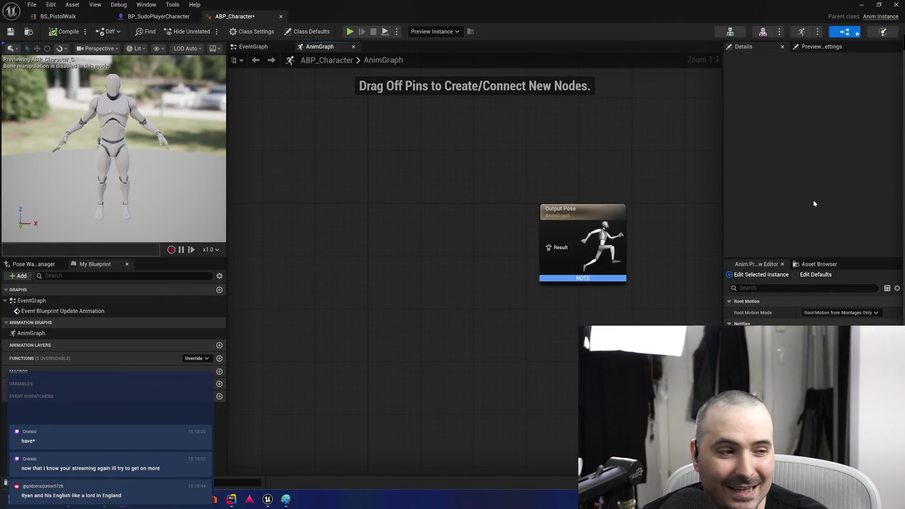
Add a State Machine node to the AnimGraph and name it 'Default'
right_click(355, 248)
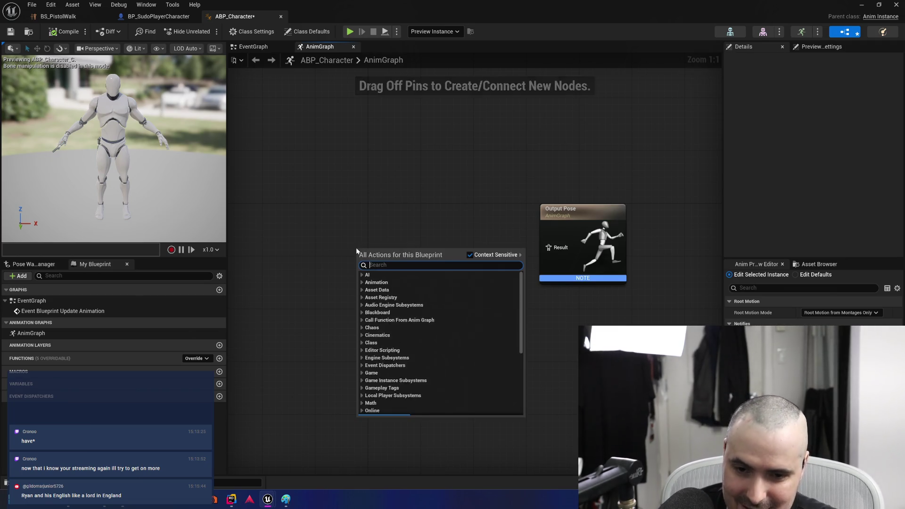
text(state mach)
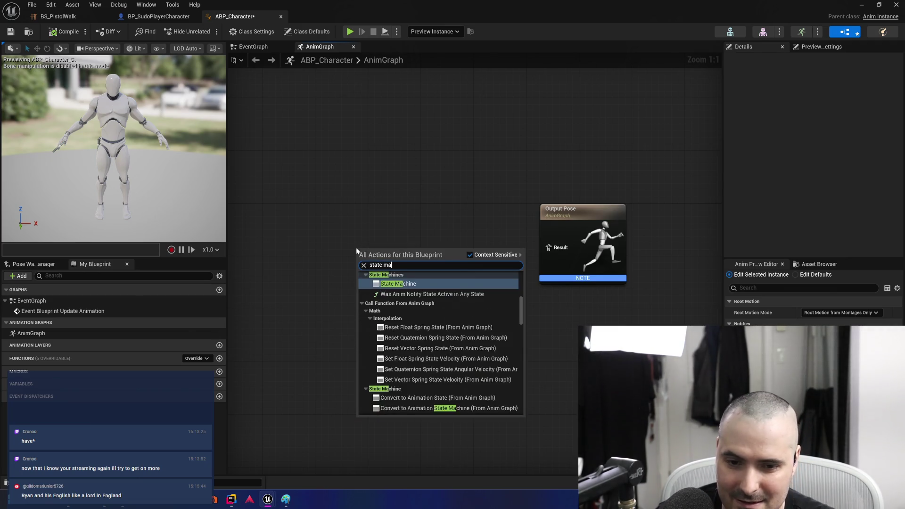
key(Return)
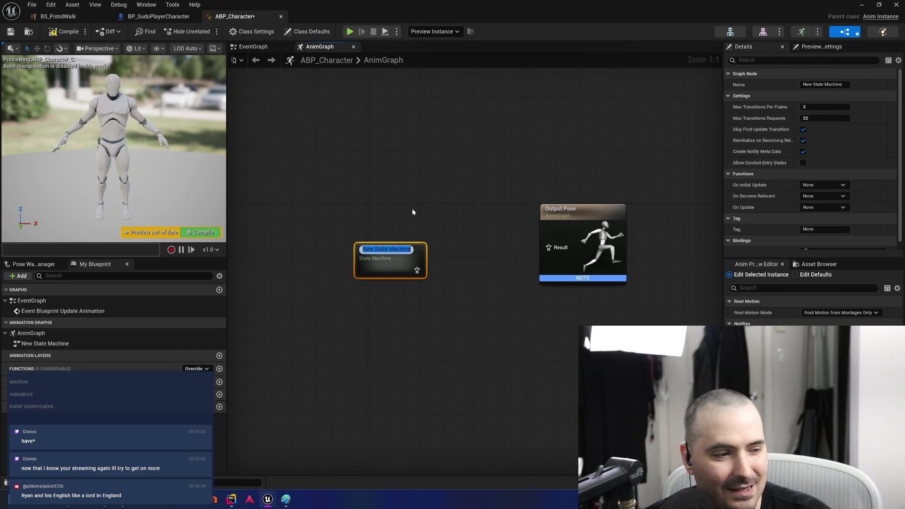
text(Default)
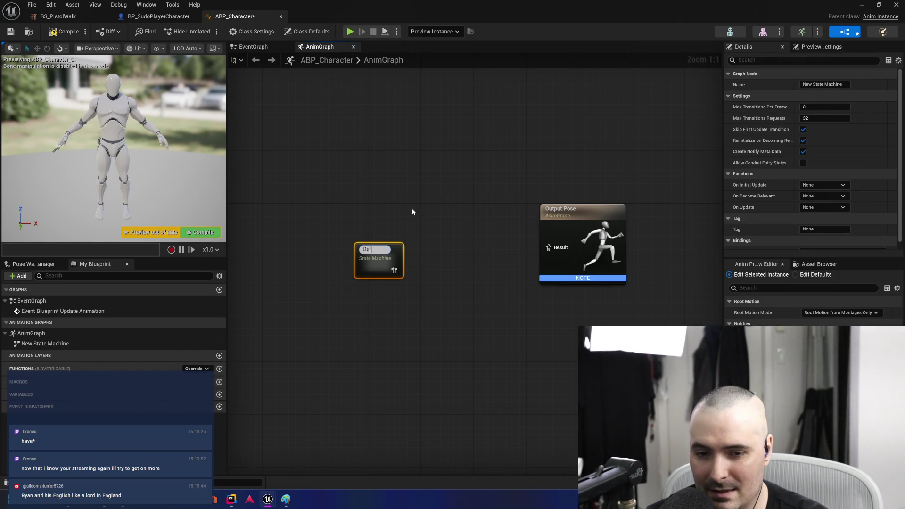
key(Return)
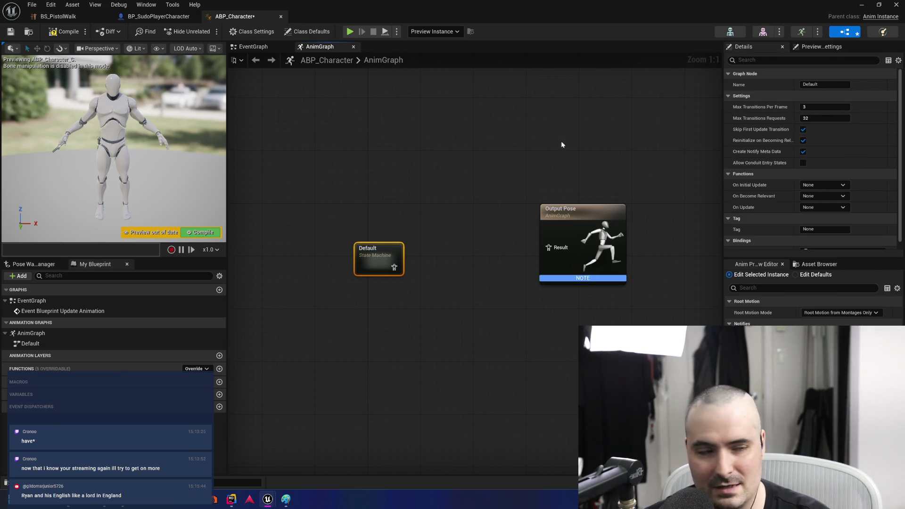
Check ThirdPerson_AnimBP for reference, then wire Default into Output Pose's Result and open it
drag(639, 115, 548, 56)
double_click(548, 57)
key(alt+Tab)
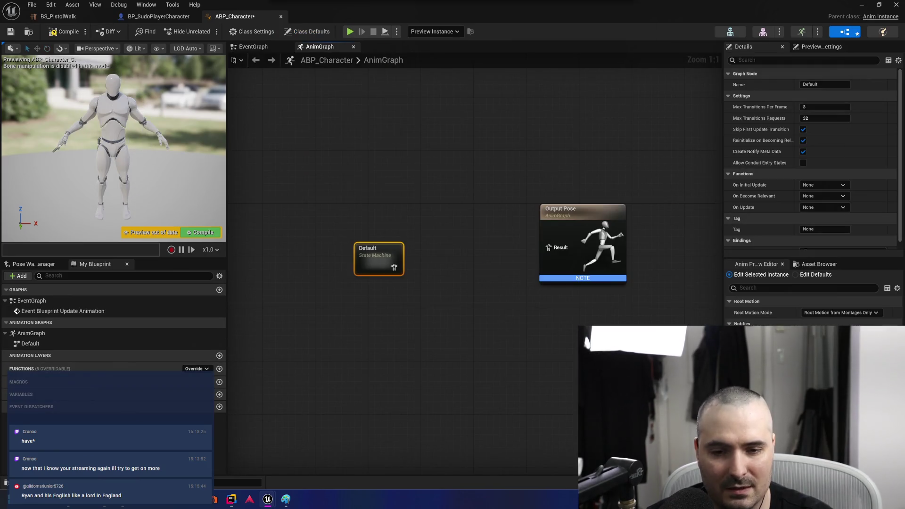
drag(394, 267, 555, 250)
double_click(392, 250)
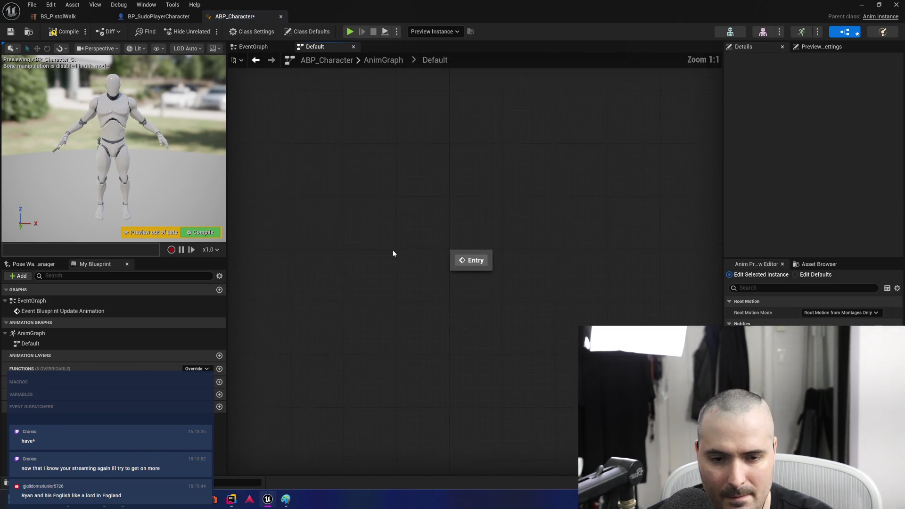
key(alt+Tab)
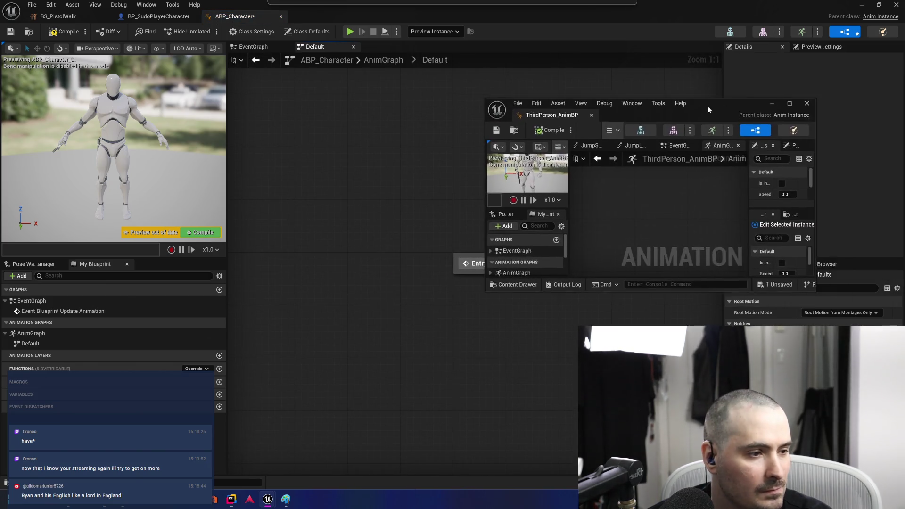
key(alt+Tab)
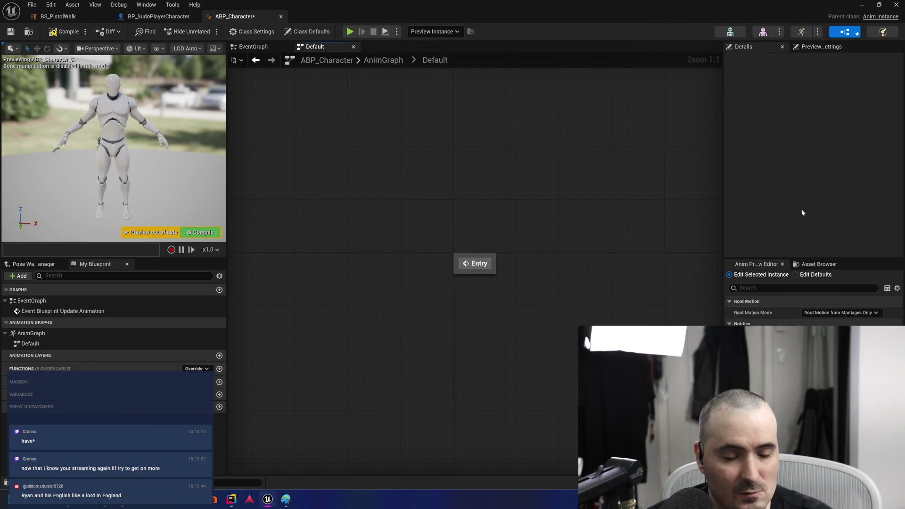
click(480, 265)
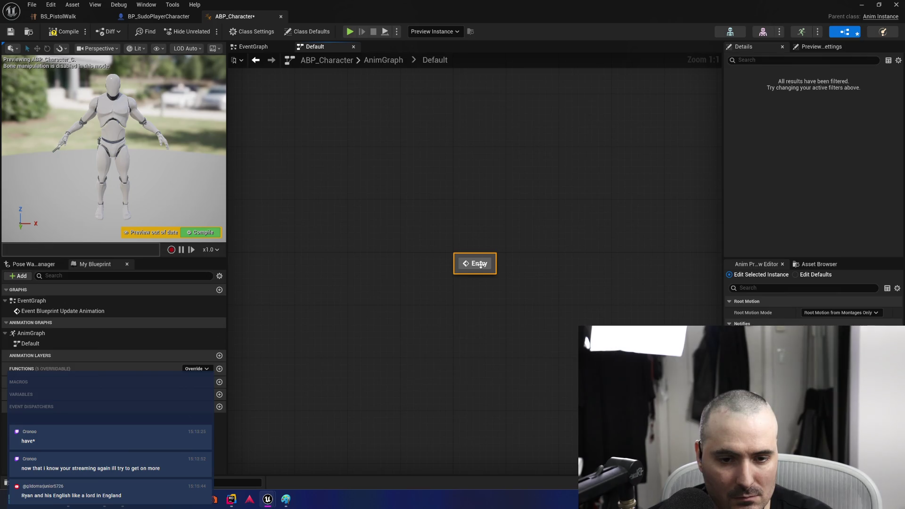
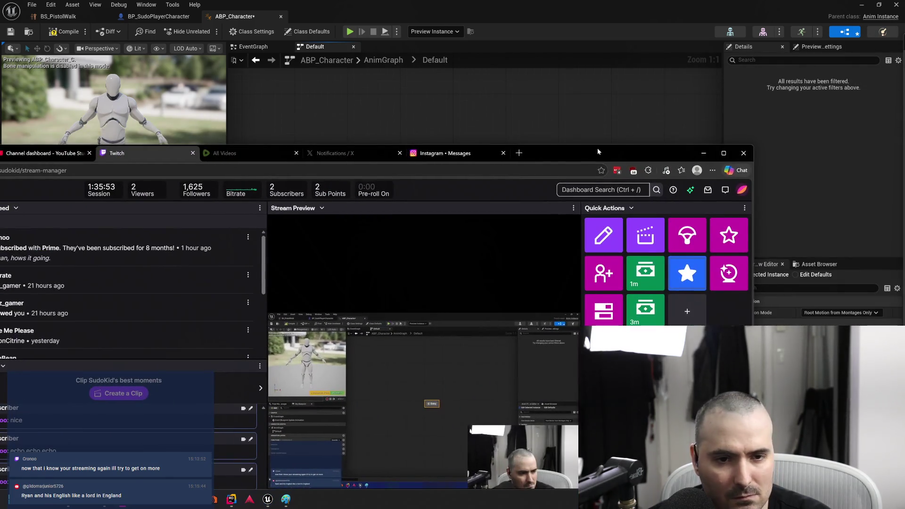
Move the Twitch dashboard aside and switch from Unreal to the UE5 tutorial in the browser
double_click(598, 149)
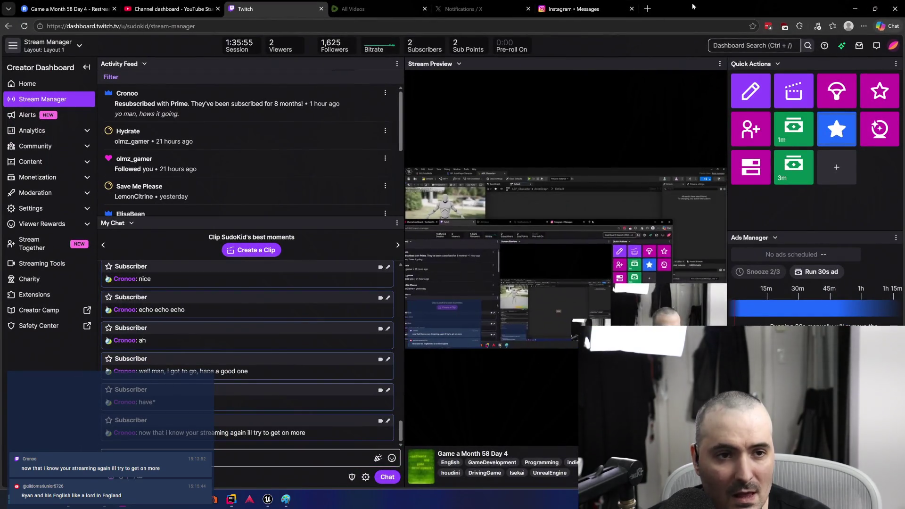
mouse_move(708, 8)
mouse_down()
mouse_move(849, 90)
mouse_move(870, 92)
mouse_up()
key(alt+Tab)
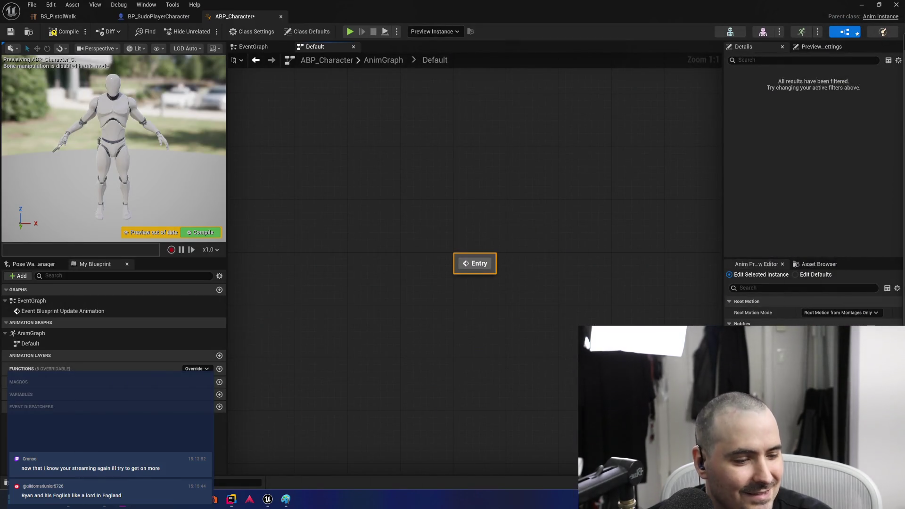
key(super+d)
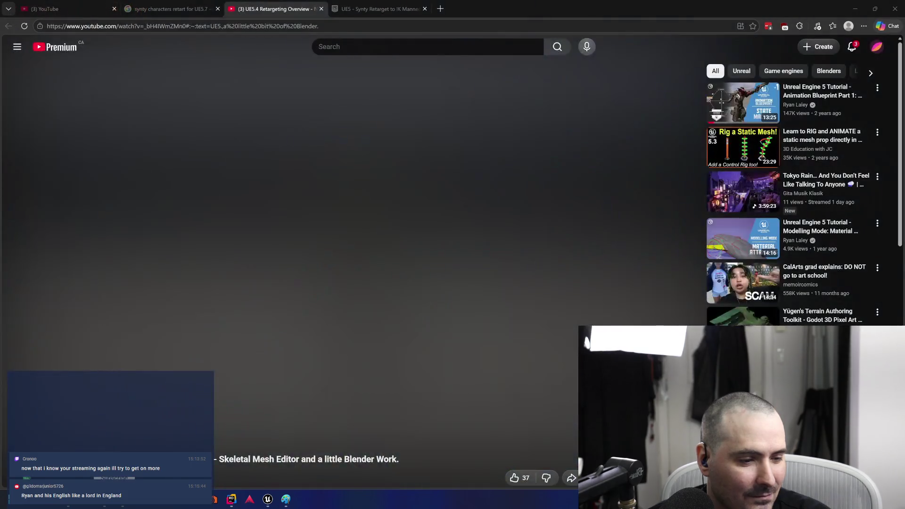
key(super+d)
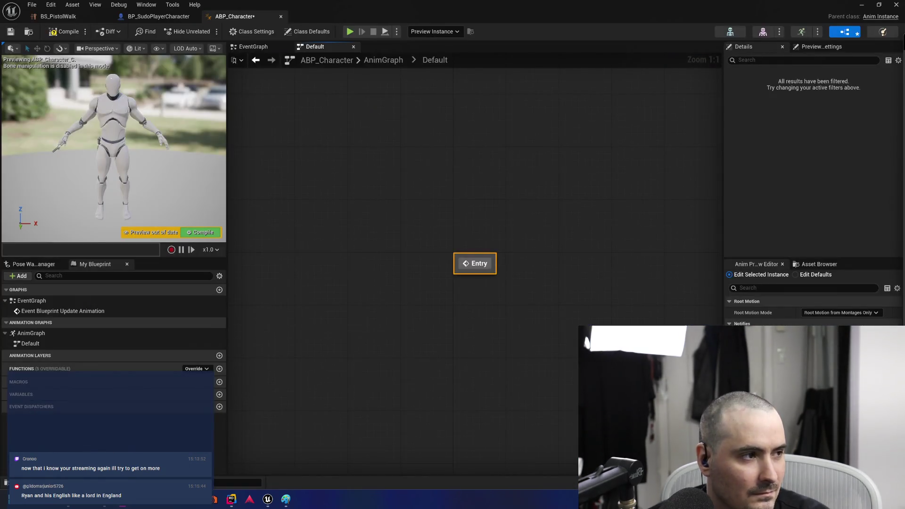
key(alt+Tab)
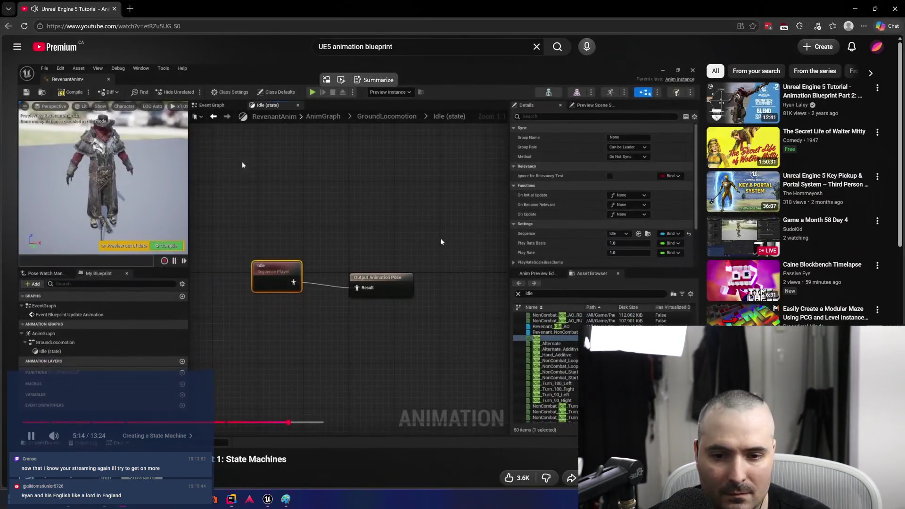
Rewind the tutorial to 'Creating a State Machine' at 4:52, pause it, and return to Unreal
click(417, 255)
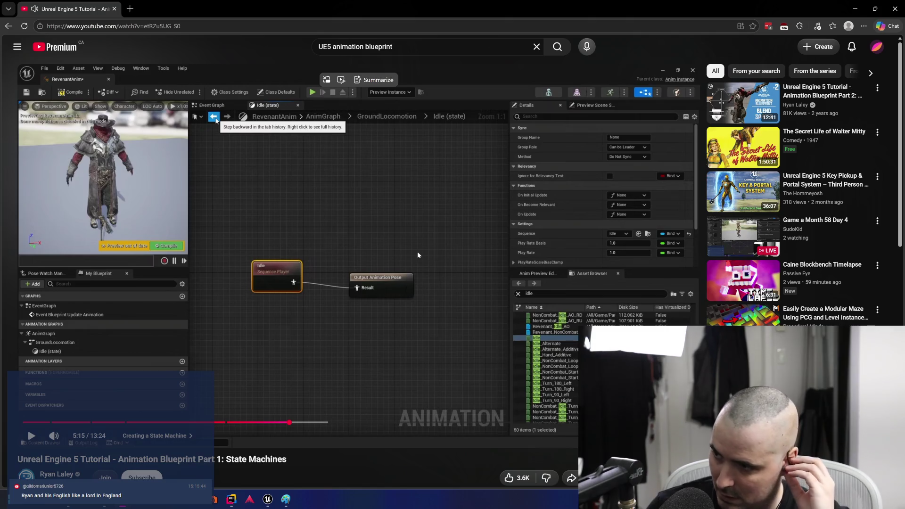
key(Left)
key(Left)
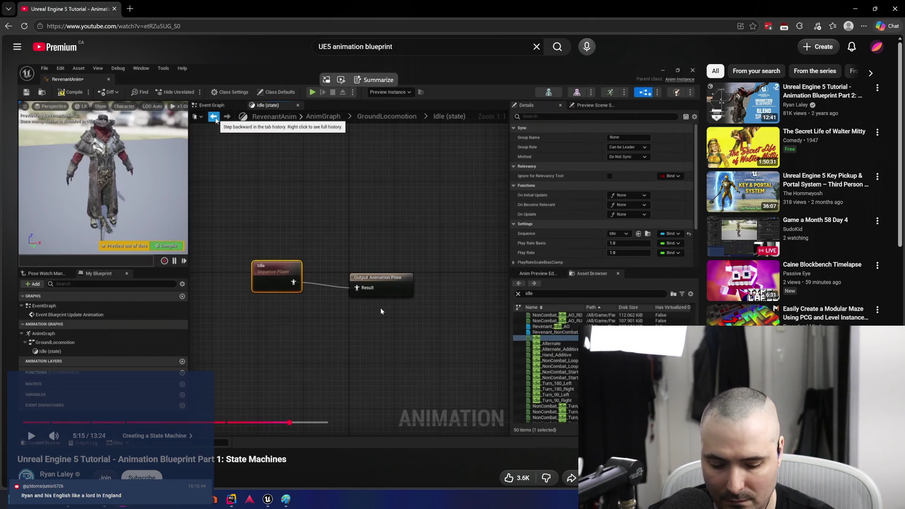
key(Left)
key(Left)
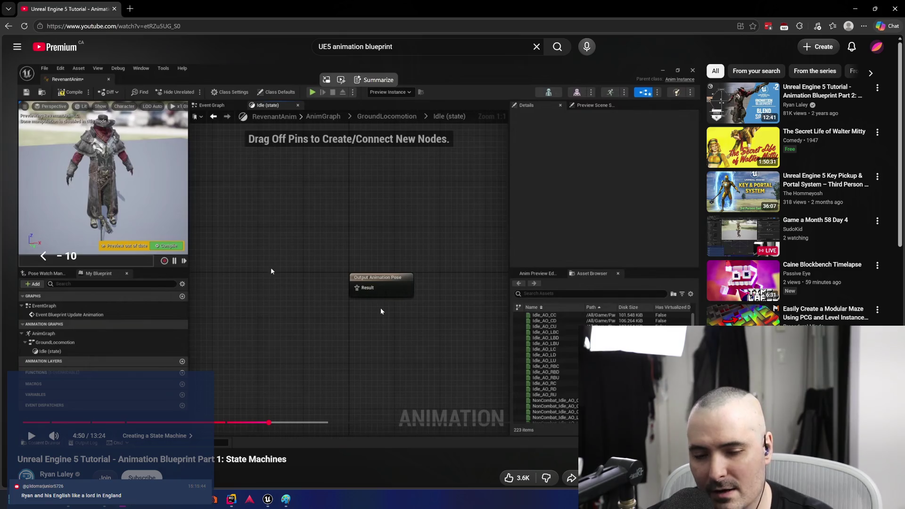
key(space)
key(Left)
key(Left)
key(Left)
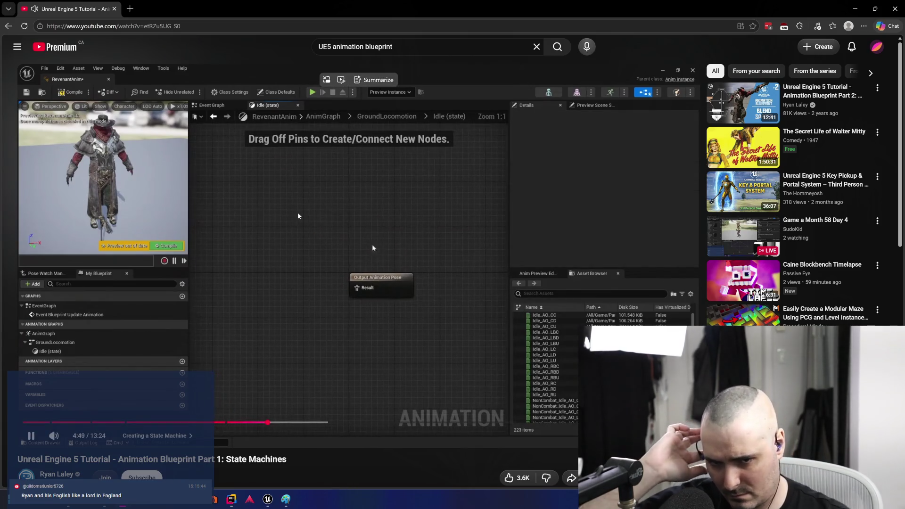
click(435, 276)
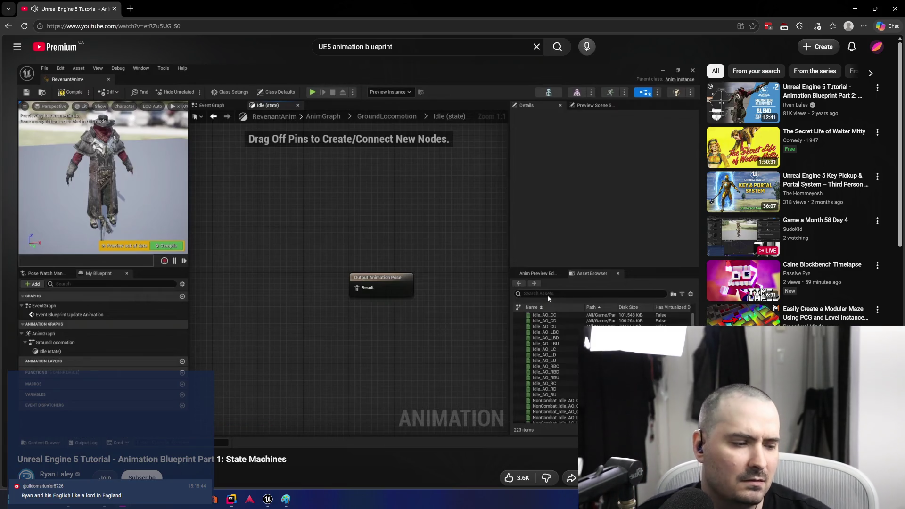
key(super+d)
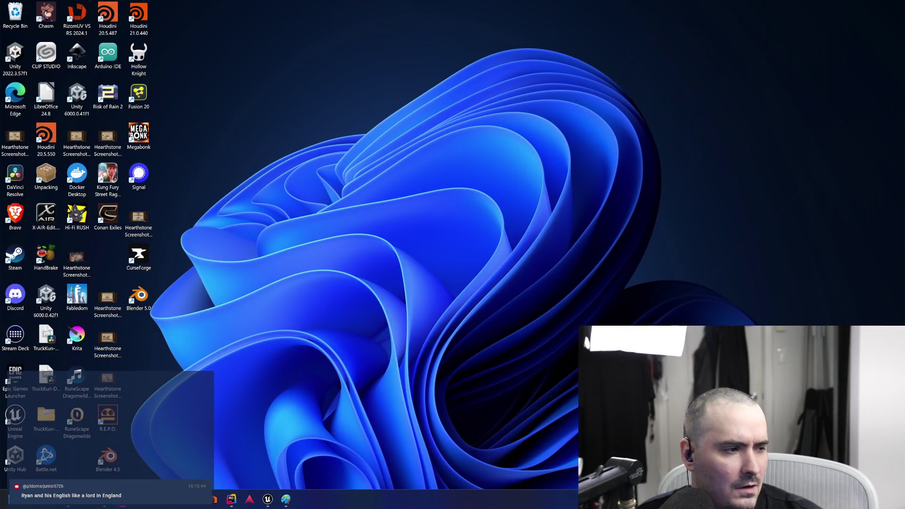
click(267, 499)
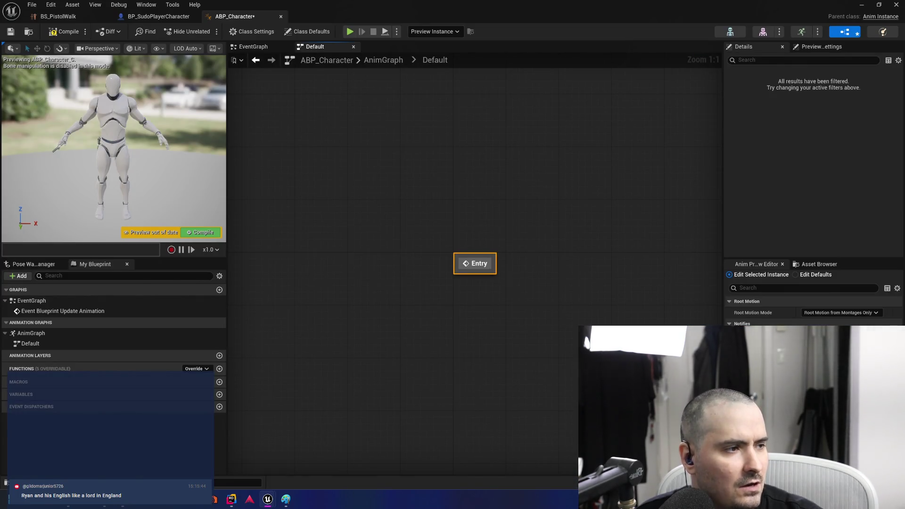
Add BS_PistolWalk from the Asset Browser as a state in the Default state machine
mouse_move(904, 136)
mouse_down()
mouse_move(530, 136)
mouse_move(904, 135)
mouse_up()
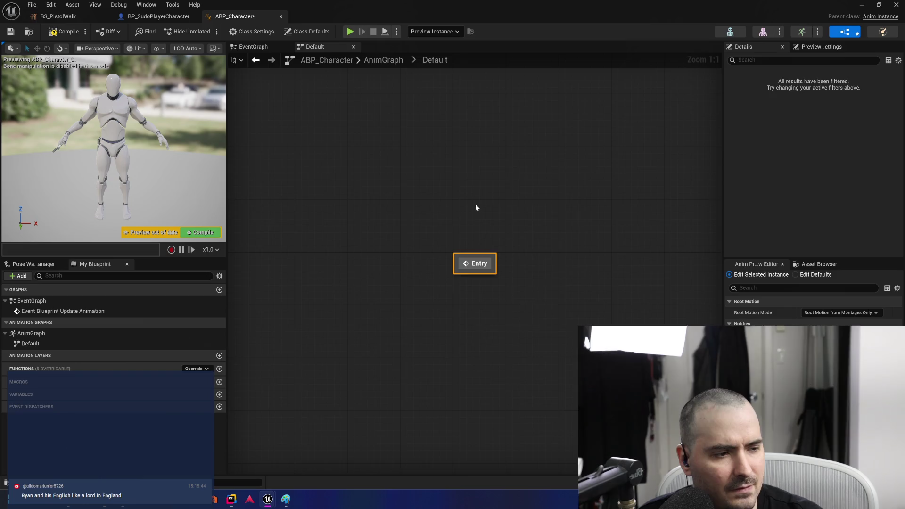
drag(476, 207, 375, 196)
right_click(490, 194)
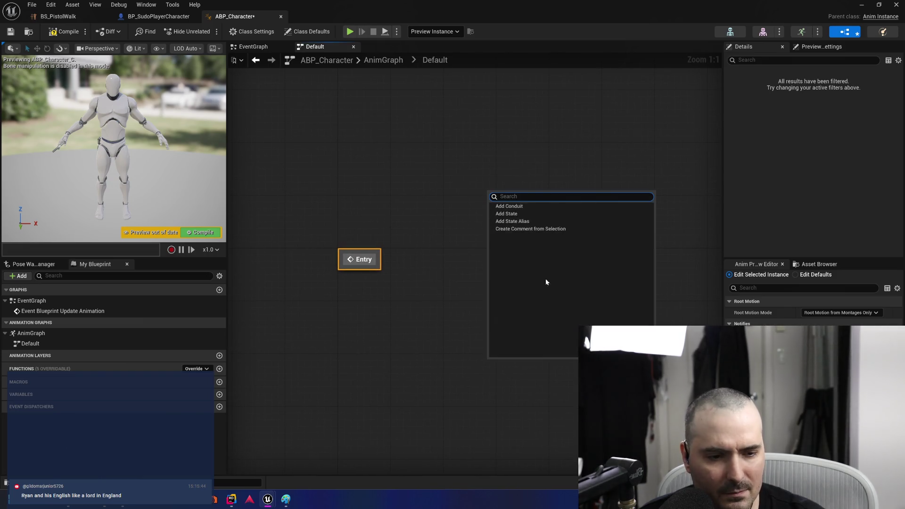
click(438, 335)
click(818, 264)
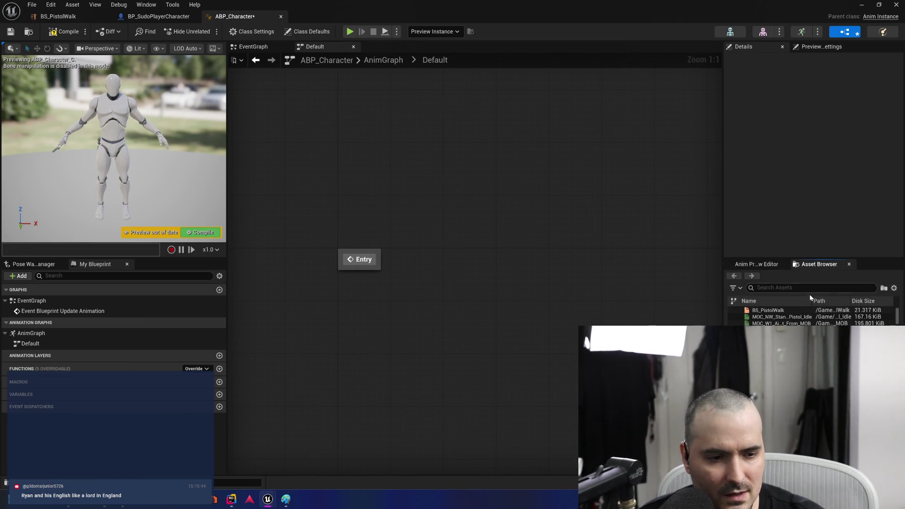
mouse_move(772, 310)
mouse_down()
mouse_move(410, 234)
mouse_move(449, 241)
mouse_up()
Wire Entry into BS_PistolWalk so it becomes the starting state
click(416, 268)
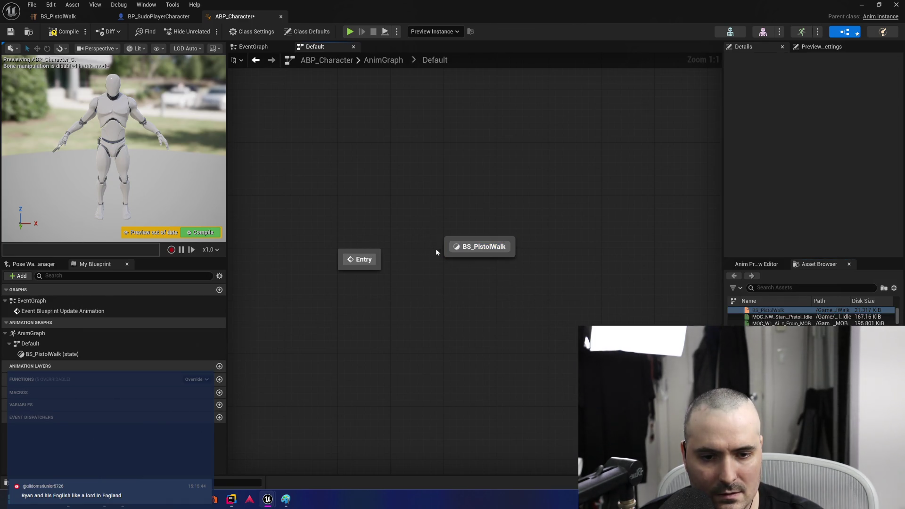
click(367, 259)
drag(380, 262, 449, 253)
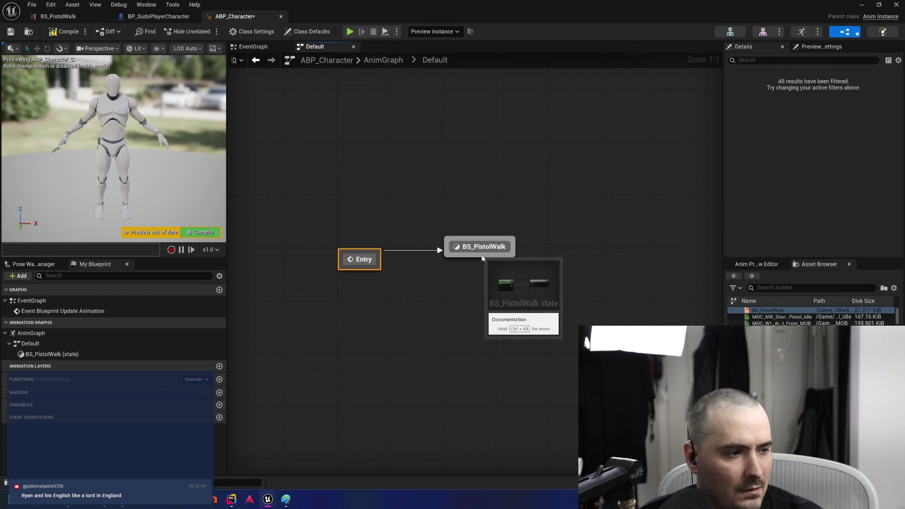
click(787, 288)
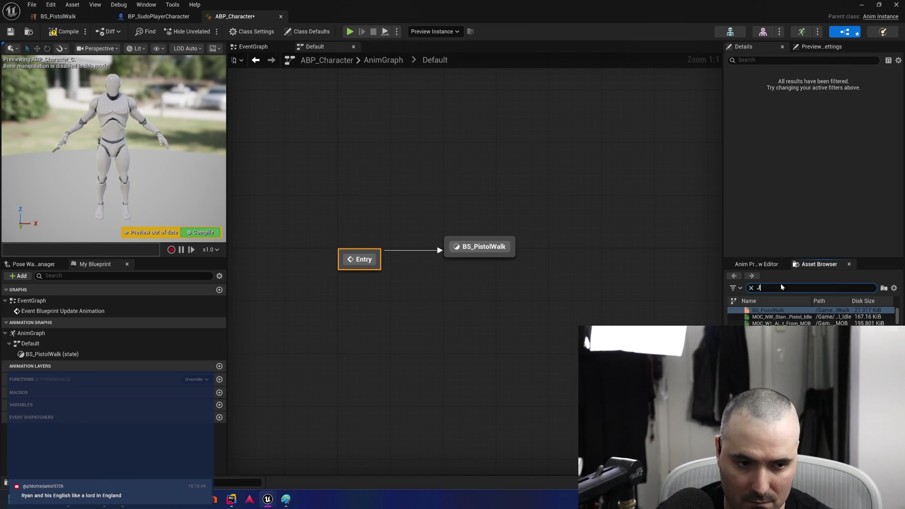
Search 'Jump_Start' and add MOC_W1_Stand_Aim_Jump_Start_IPC as a state
text(Jump_)
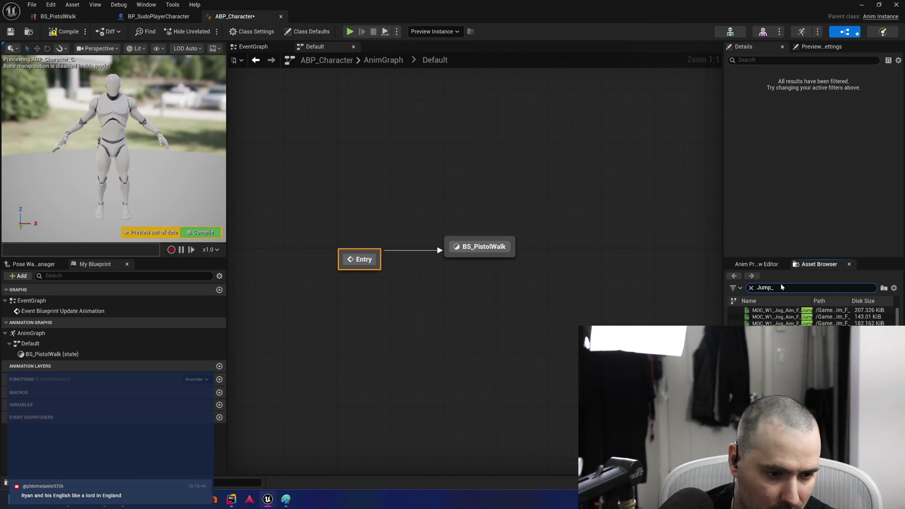
text(Start)
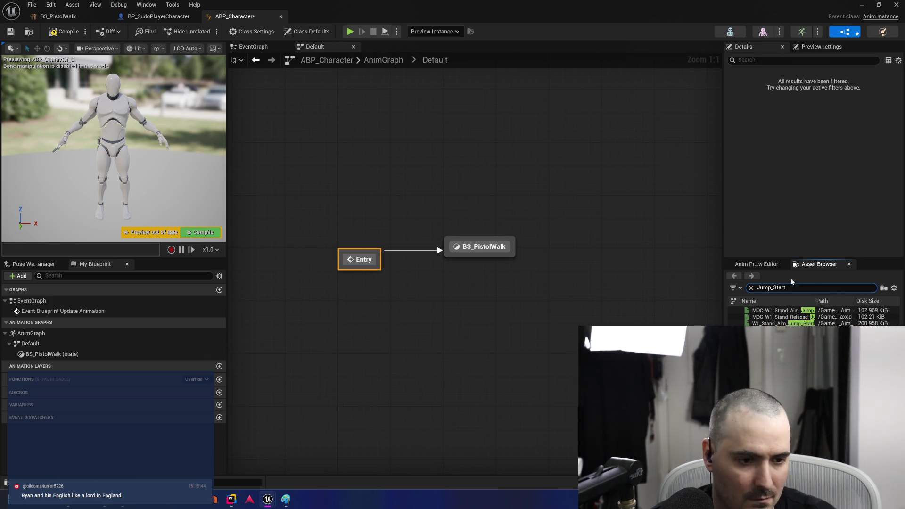
drag(725, 236, 622, 236)
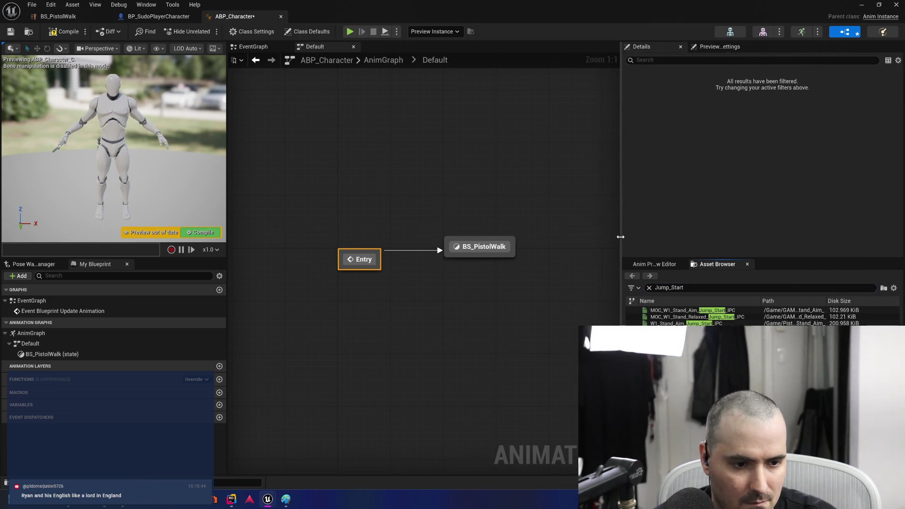
click(730, 310)
mouse_move(731, 310)
mouse_down()
mouse_move(572, 219)
mouse_move(568, 182)
mouse_up()
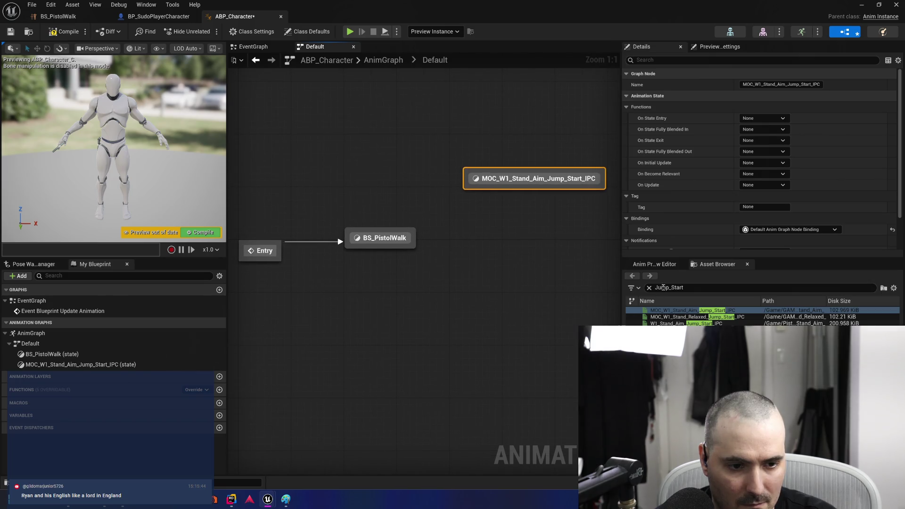
Broaden the search to 'Jump_' and add the Jog_Aim_F_Jump_RU_Air and RU_End states, opening RU_End
click(691, 287)
key(BackSpace)
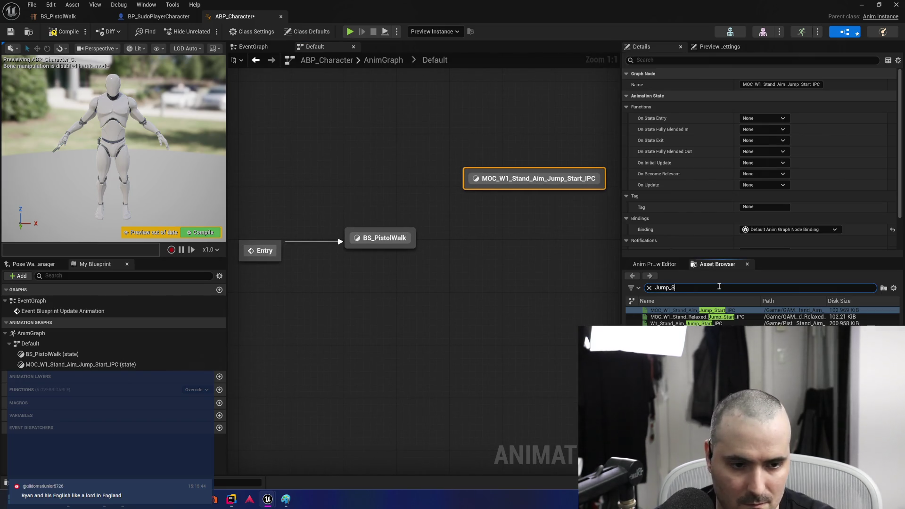
key(BackSpace)
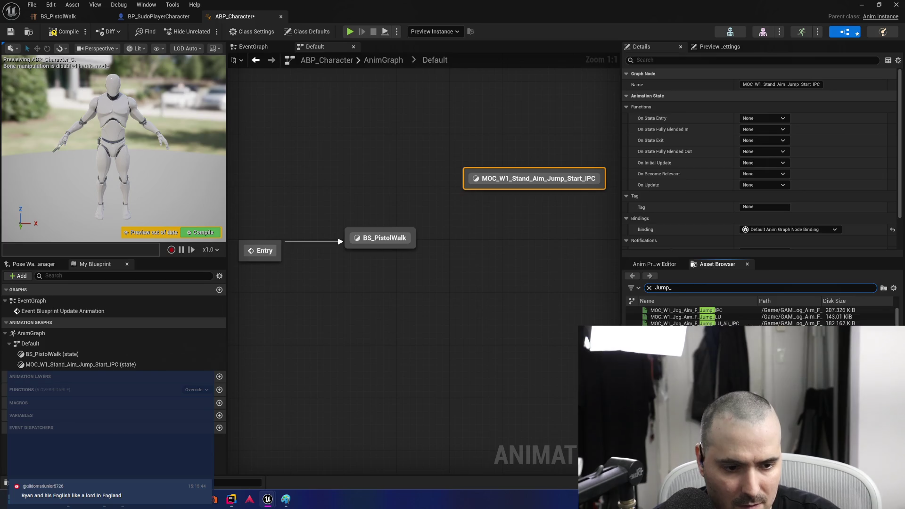
mouse_move(689, 324)
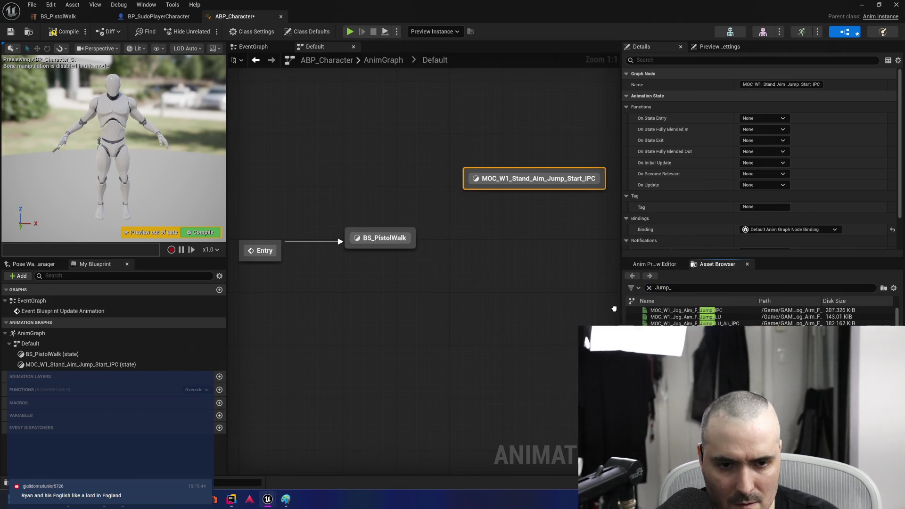
drag(684, 324, 556, 251)
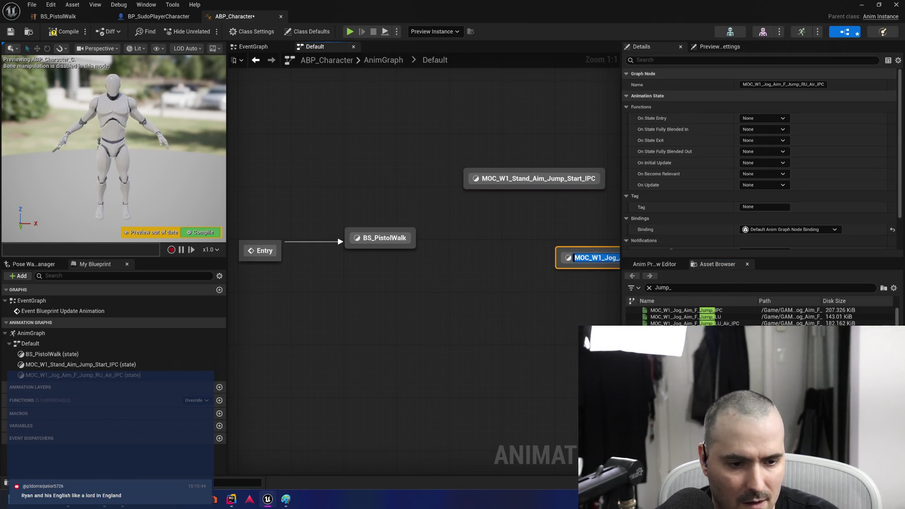
drag(669, 330, 547, 330)
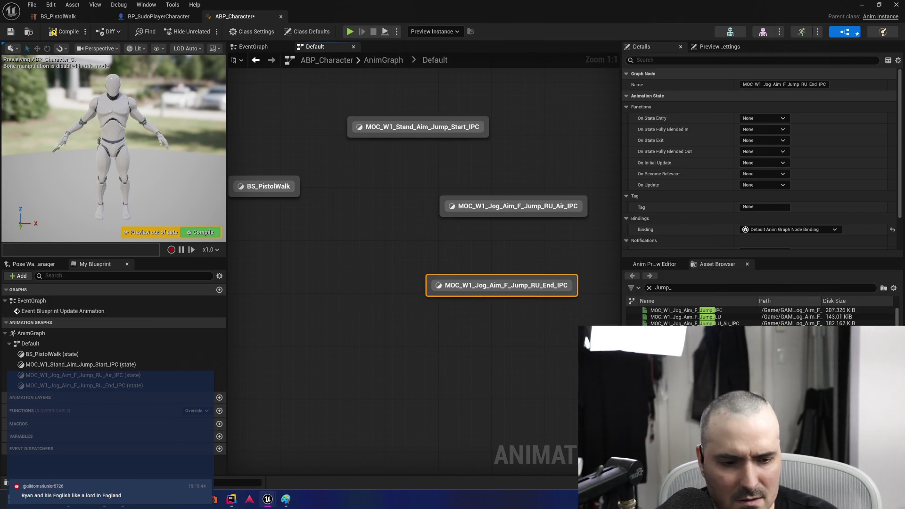
double_click(683, 330)
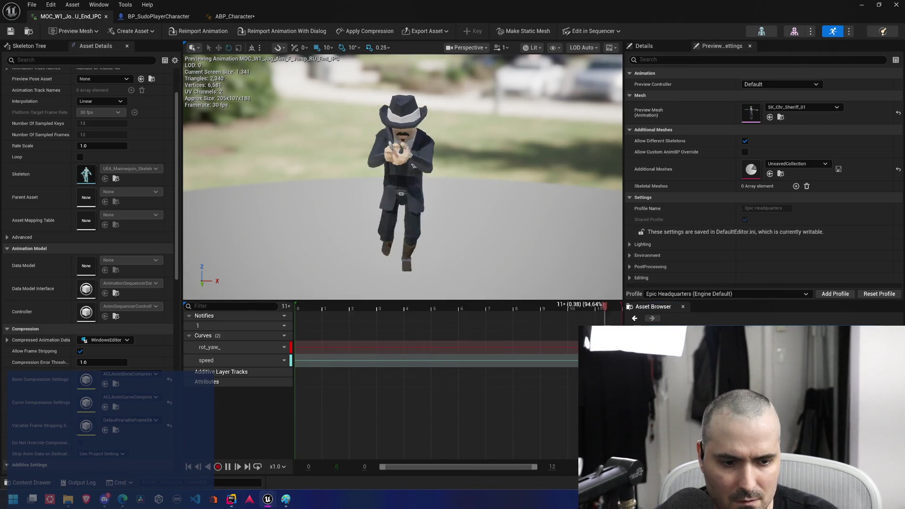
Preview the Jump_LU, Jump_RU and forward jog jump animations, then reselect Jump_Start in ABP_Character
click(707, 349)
click(655, 358)
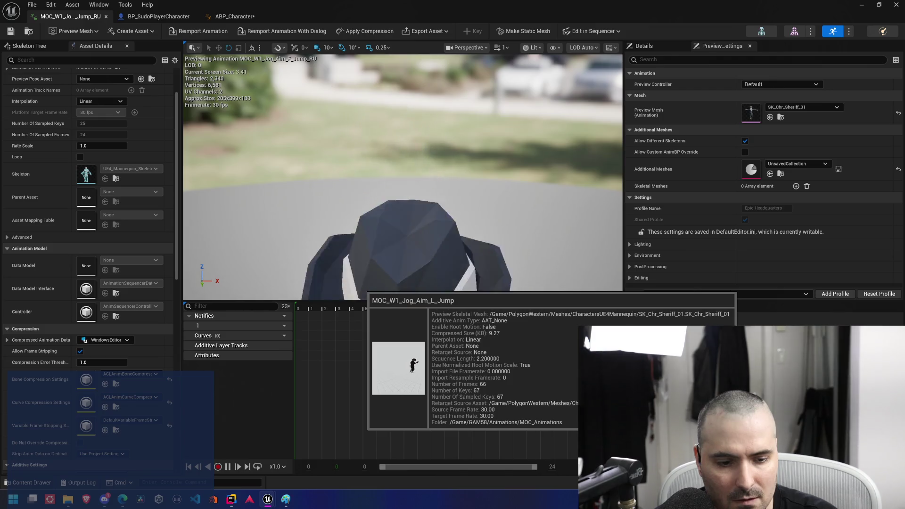
click(656, 358)
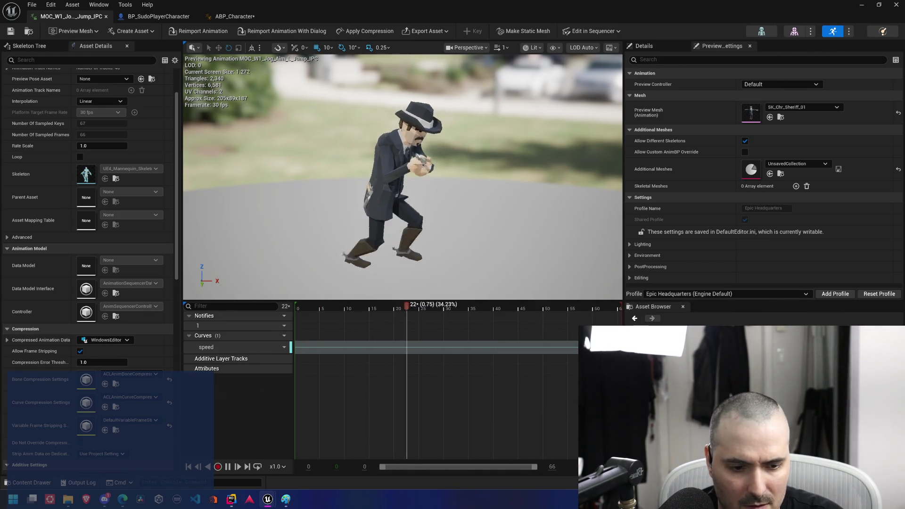
double_click(660, 377)
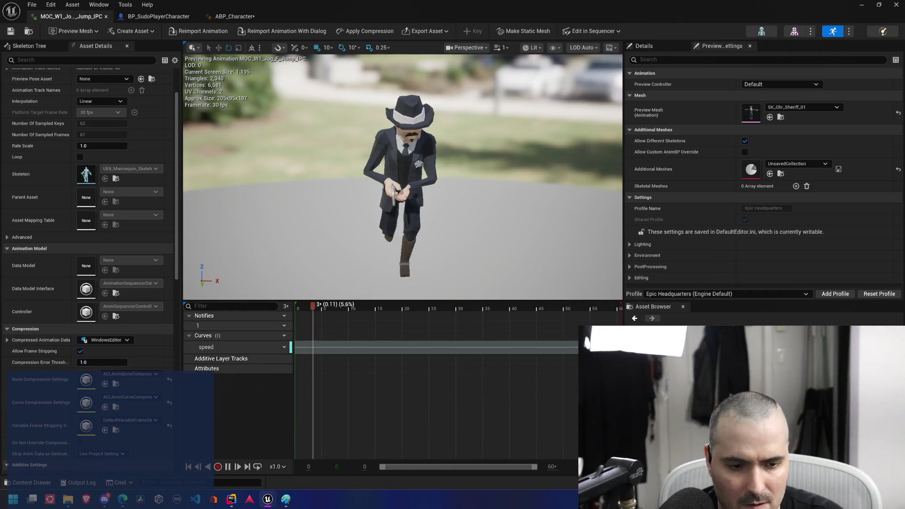
click(231, 18)
mouse_move(344, 113)
mouse_down()
mouse_move(611, 218)
mouse_move(536, 148)
mouse_up()
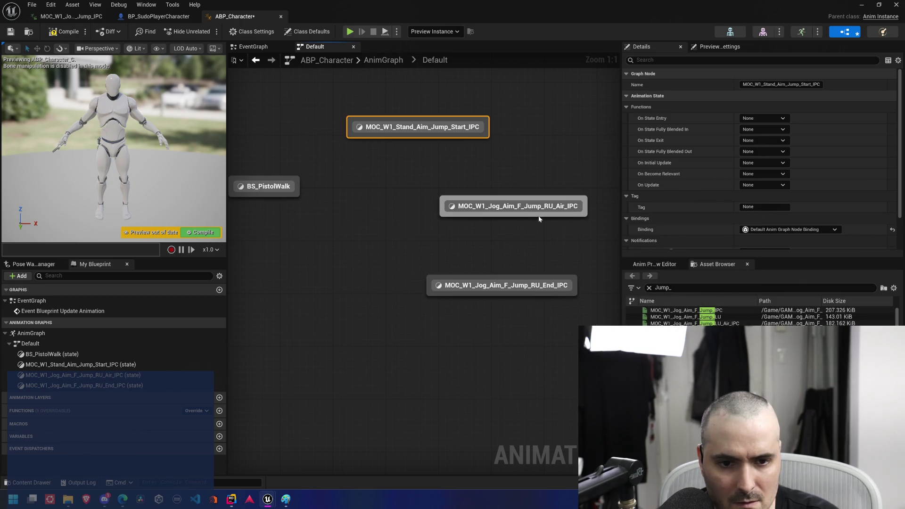
Replace the old jog jump air state with MOC_W1_Stand_Aim_Jump_Air_IPC
click(710, 288)
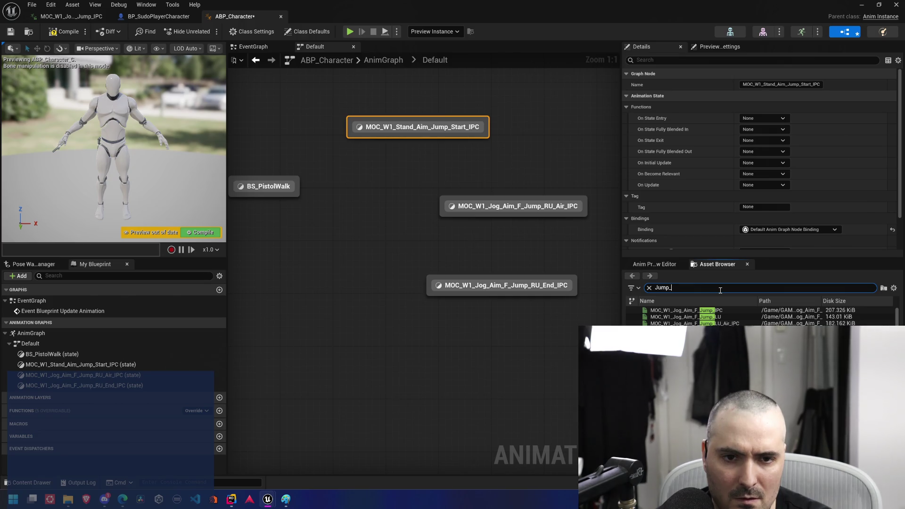
text(_)
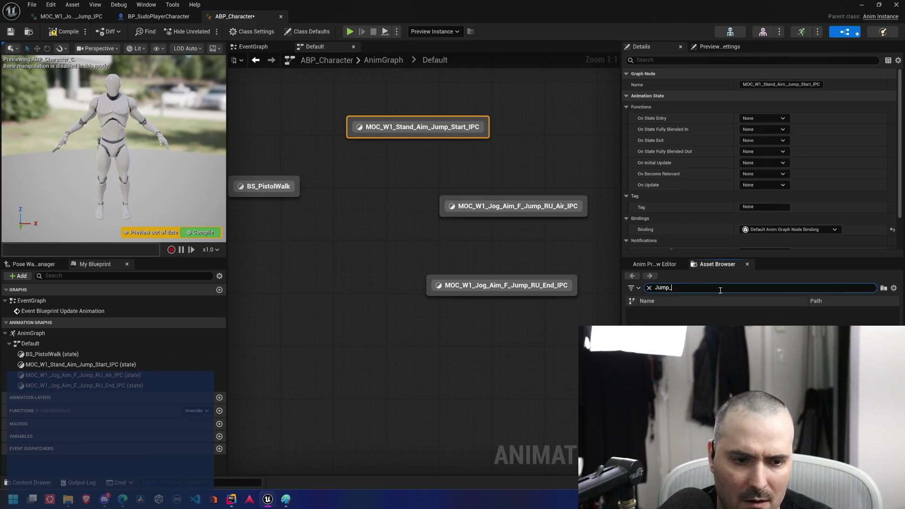
key(BackSpace)
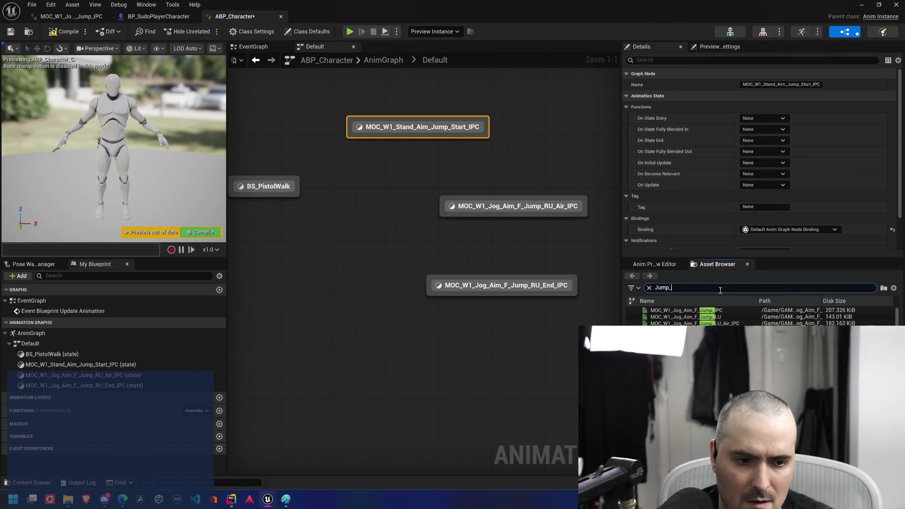
text(air)
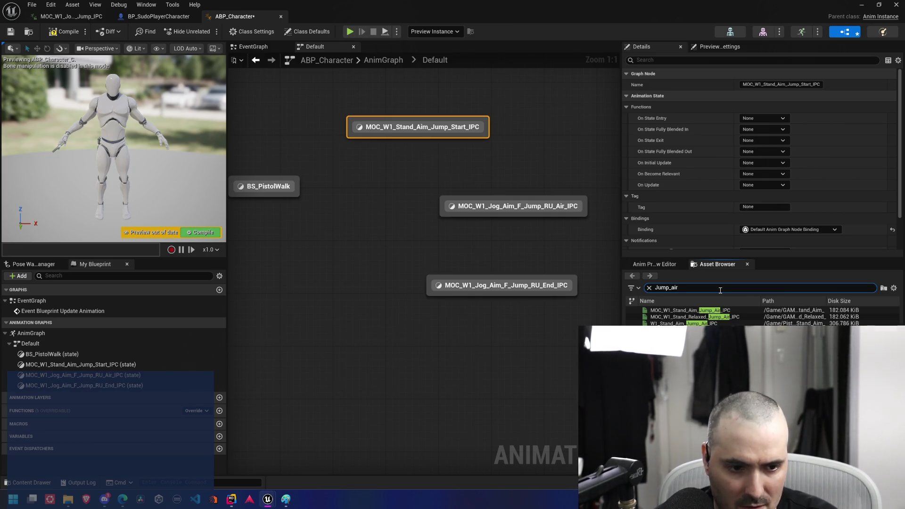
mouse_move(730, 311)
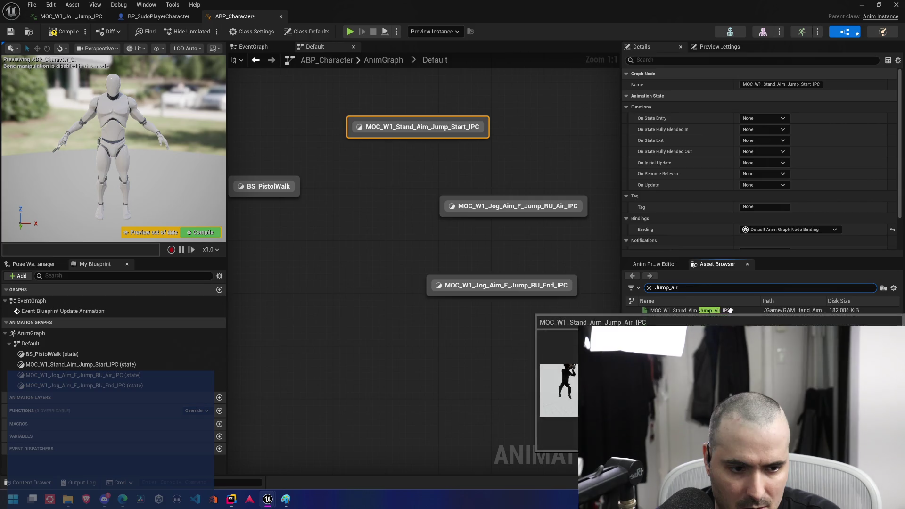
drag(730, 311, 511, 231)
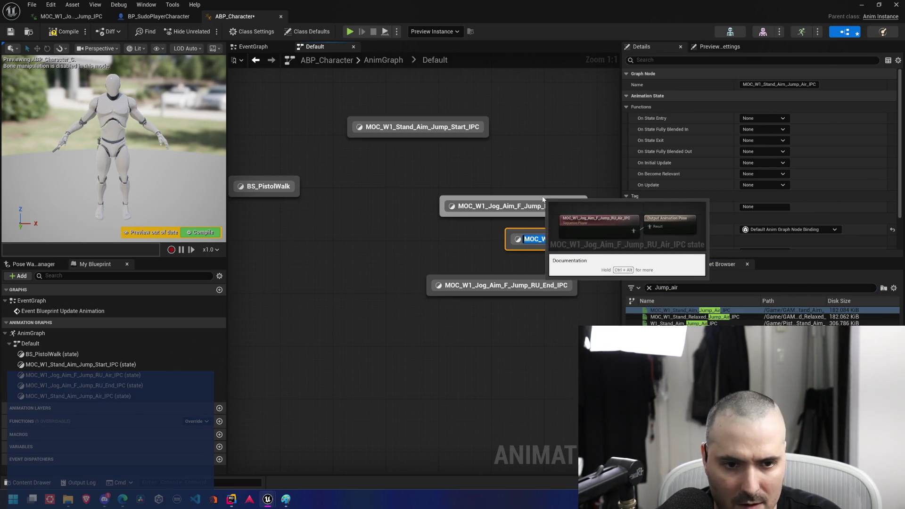
key(ctrl+z)
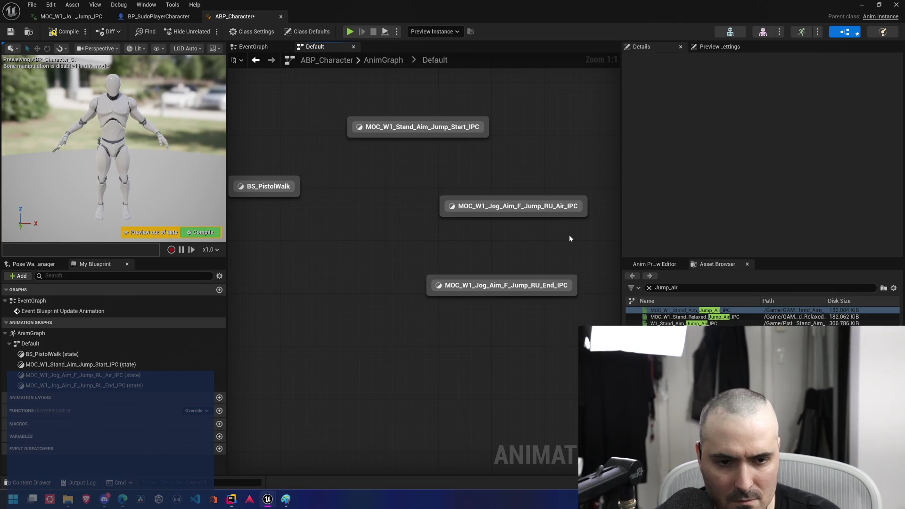
click(580, 206)
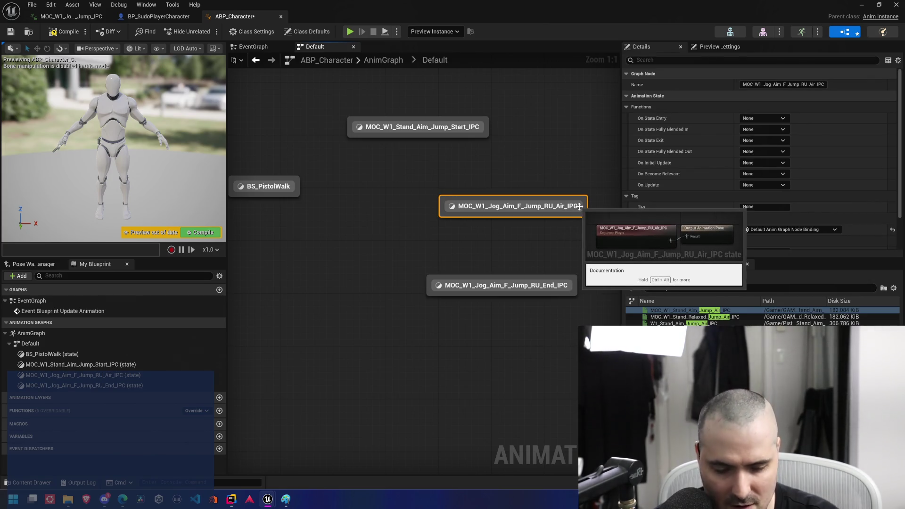
key(Delete)
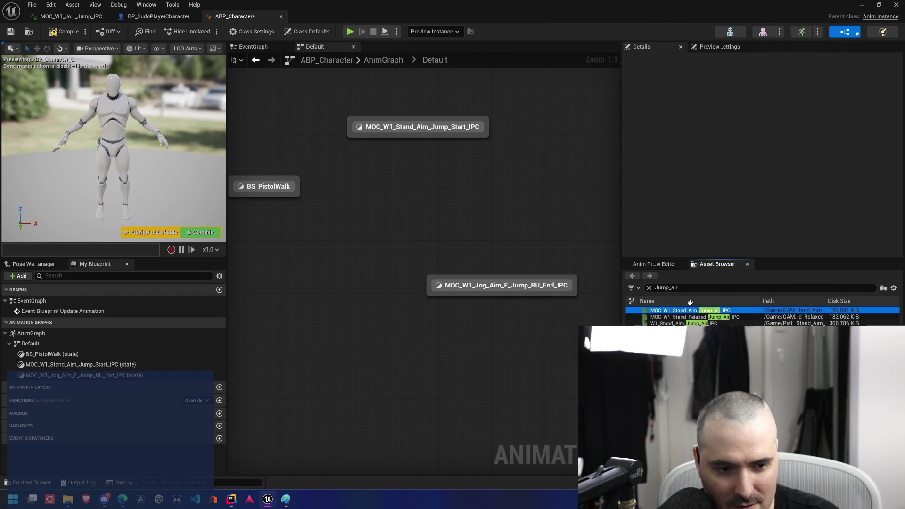
mouse_move(690, 302)
mouse_down()
mouse_move(499, 212)
mouse_move(505, 220)
mouse_up()
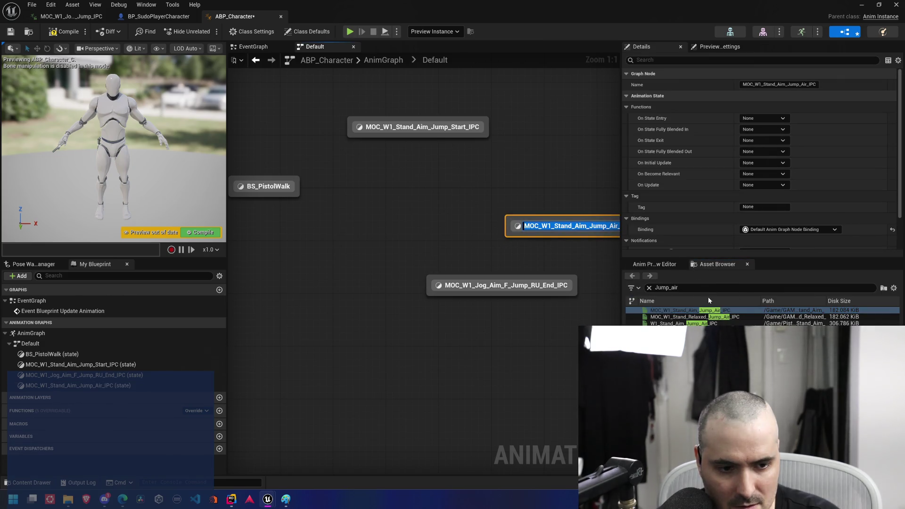
click(692, 287)
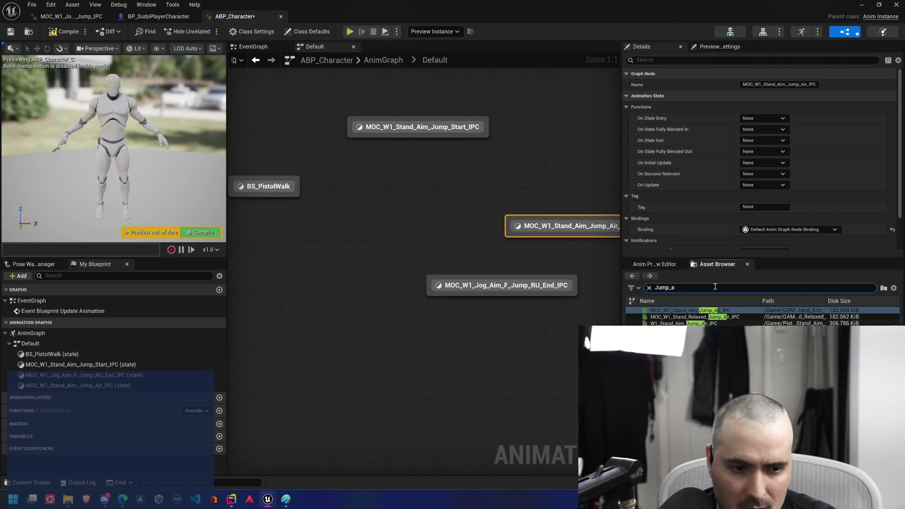
Replace the old jog jump end state with MOC_W1_Stand_Aim_Jump_End_IPC from an 'end' search
key(BackSpace)
text(end)
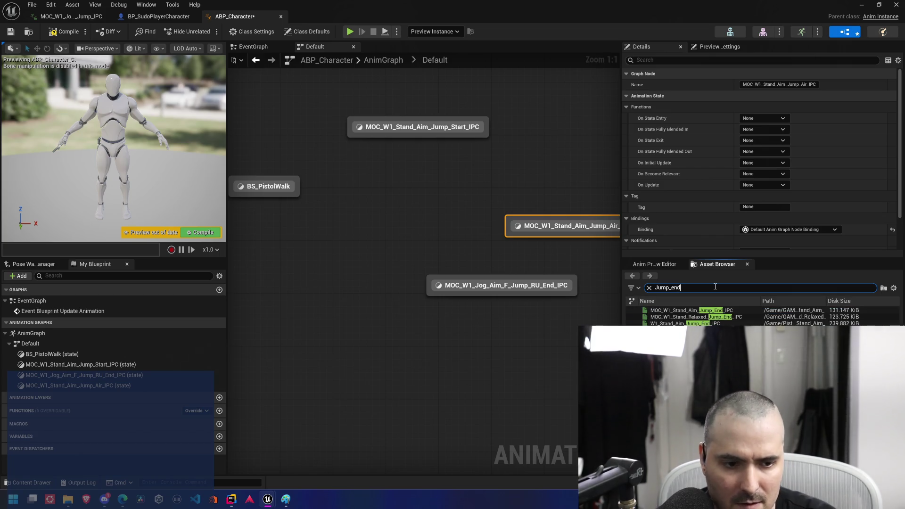
mouse_move(731, 310)
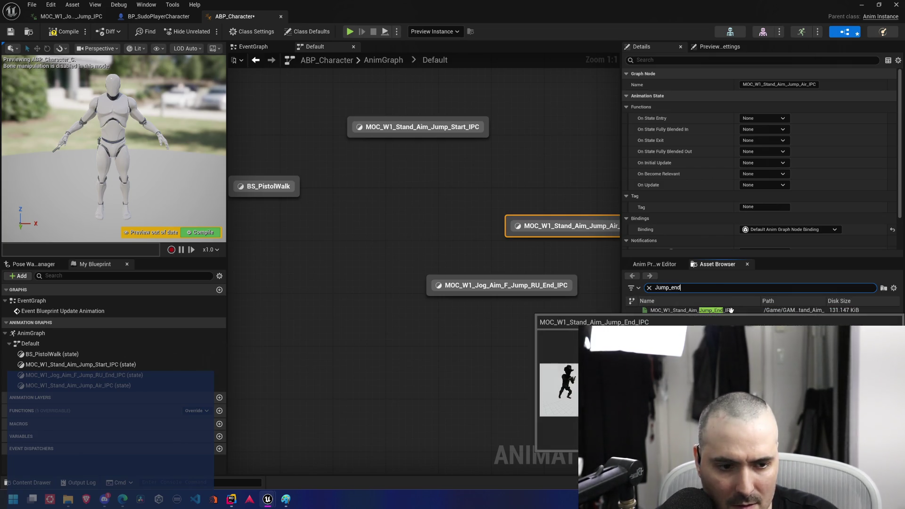
drag(732, 310, 438, 336)
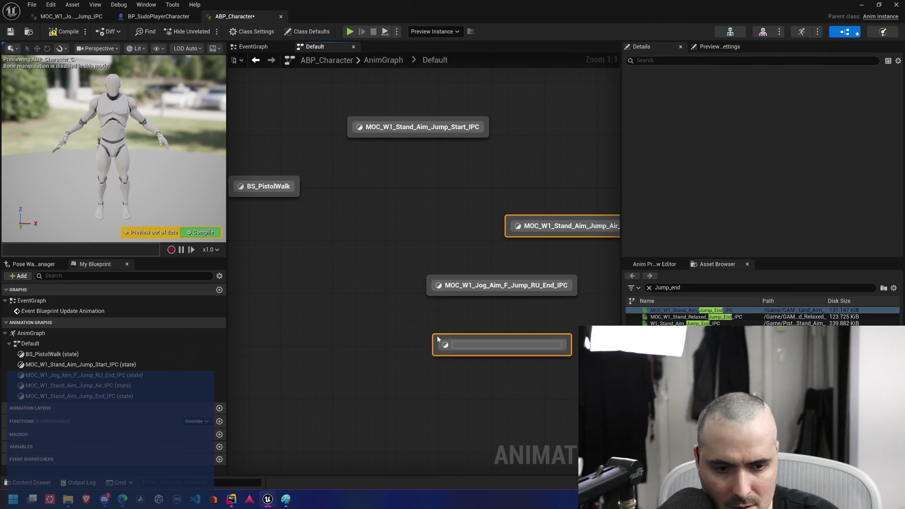
key(Return)
click(590, 267)
click(567, 285)
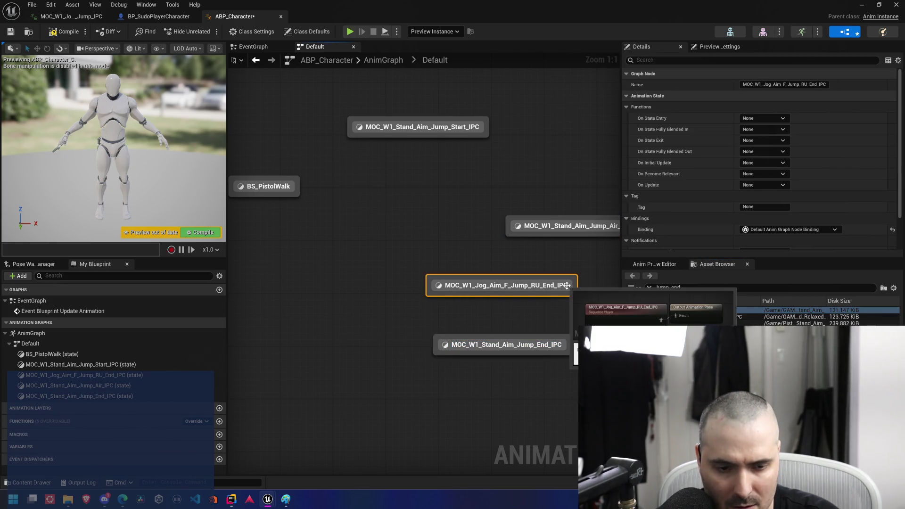
key(Delete)
key(Home)
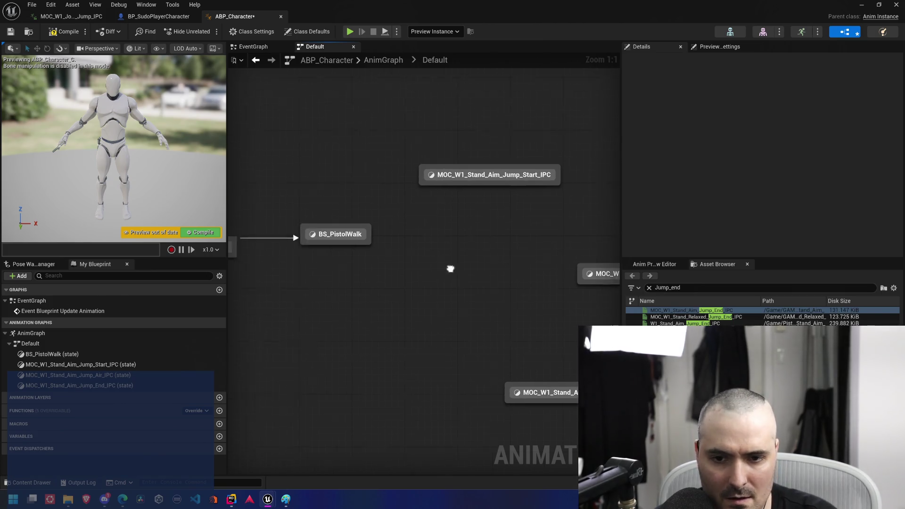
Create transitions BS_PistolWalk→Jump_Start, Jump_Air→Jump_End and Jump_End back to BS_PistolWalk
mouse_move(380, 246)
mouse_down()
mouse_move(463, 191)
mouse_move(505, 281)
mouse_move(478, 398)
mouse_up()
mouse_move(392, 358)
mouse_down()
mouse_move(490, 330)
mouse_move(507, 386)
mouse_move(360, 238)
mouse_up()
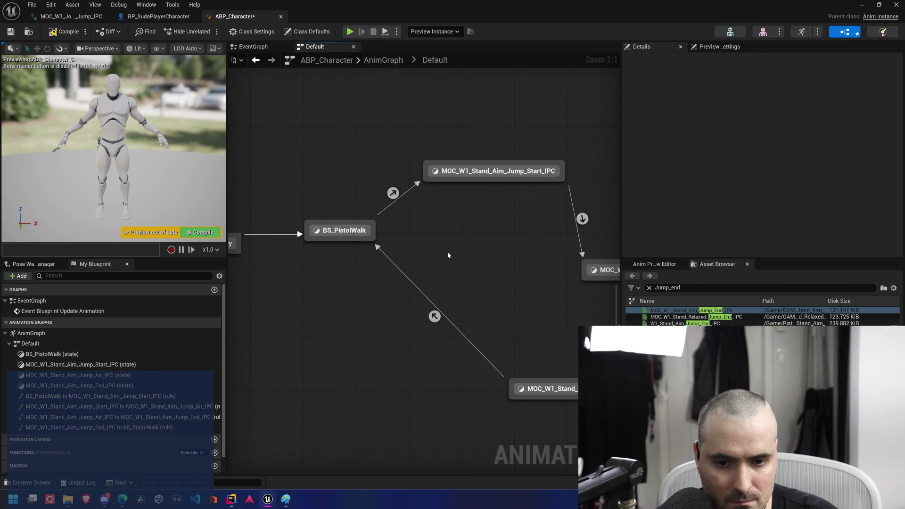
drag(448, 252, 368, 312)
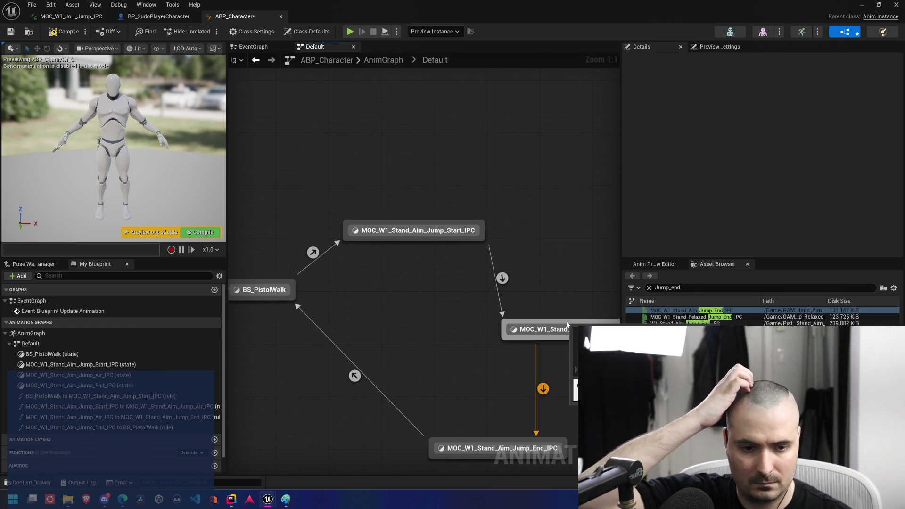
Reposition the Jump_Start, Jump_Air and BS_PistolWalk nodes to tidy the state machine layout
drag(542, 330, 489, 330)
drag(453, 230, 439, 230)
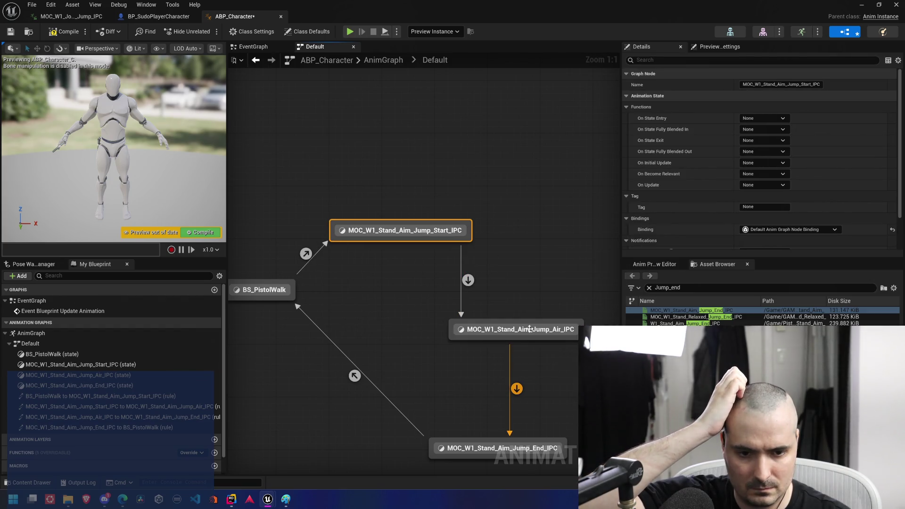
drag(519, 330, 565, 330)
scroll(410, 310, down, 7)
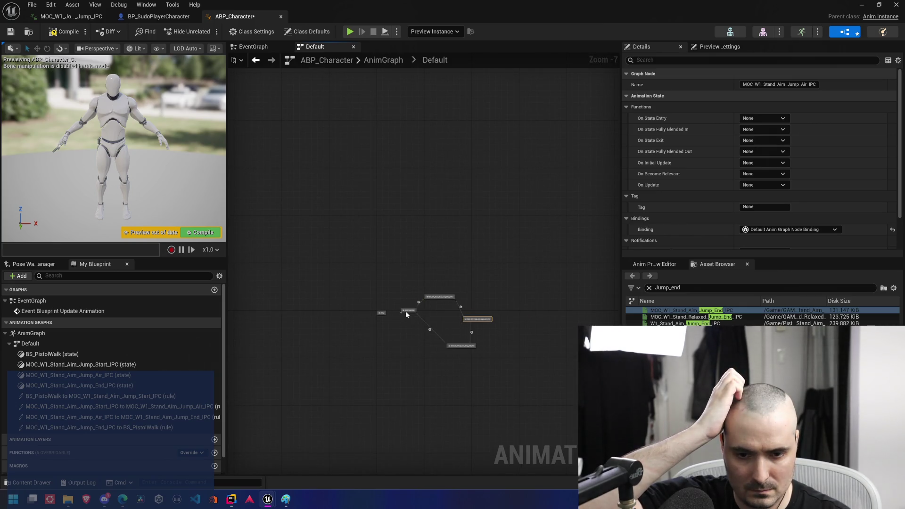
mouse_move(408, 315)
mouse_down()
mouse_move(446, 297)
mouse_move(480, 319)
mouse_move(523, 320)
mouse_move(508, 320)
mouse_up()
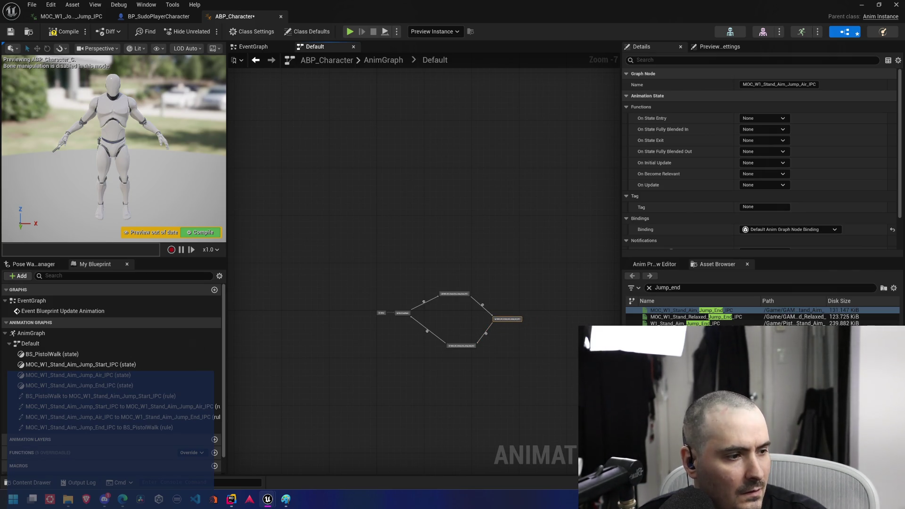
scroll(432, 299, up, 5)
Open the BS_PistolWalk-to-Jump_Start transition rule and search for an 'air' node without adding one
double_click(428, 300)
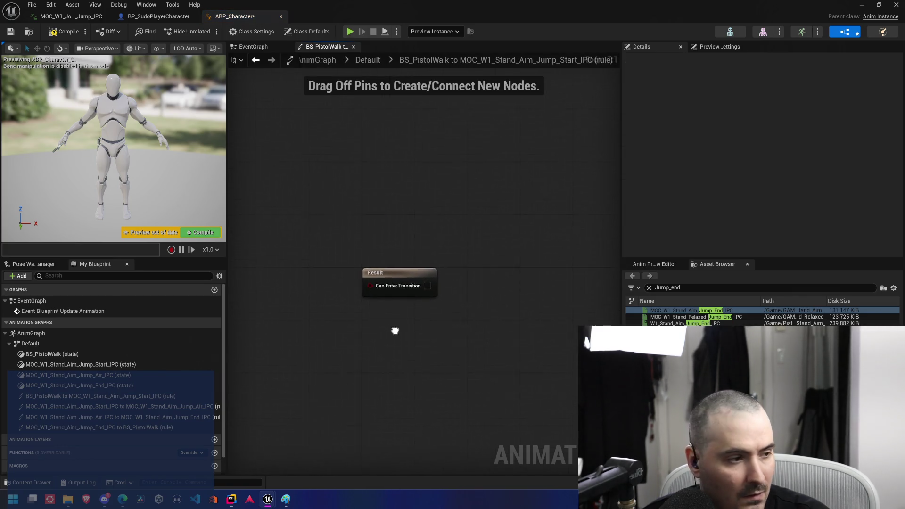
drag(395, 331, 373, 353)
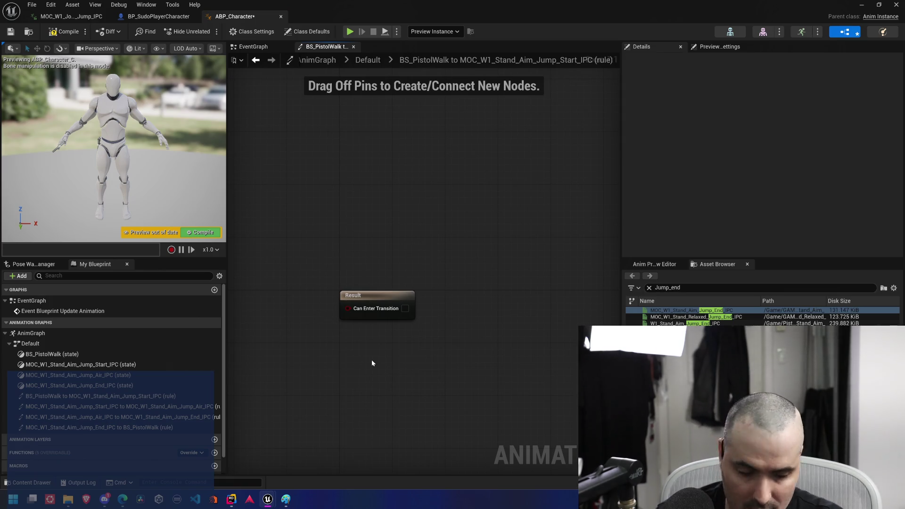
right_click(371, 361)
text(isinair)
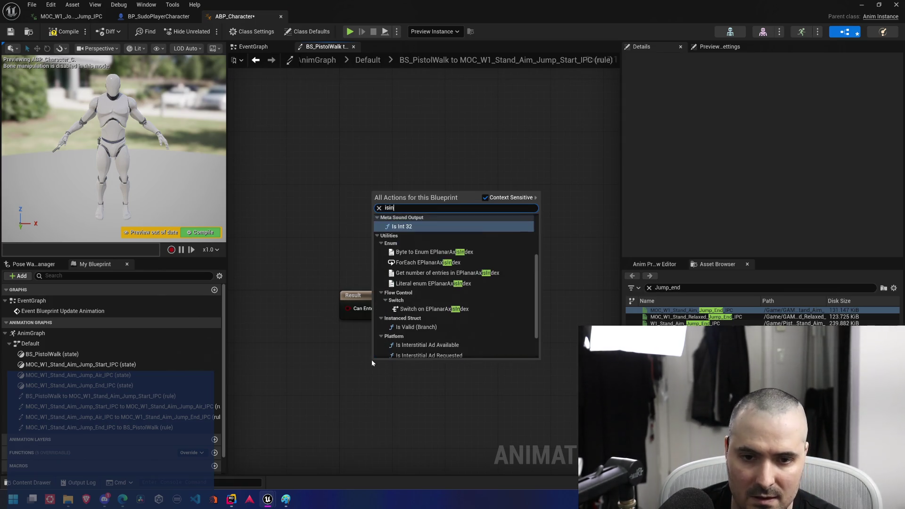
key(ctrl+a)
text(air)
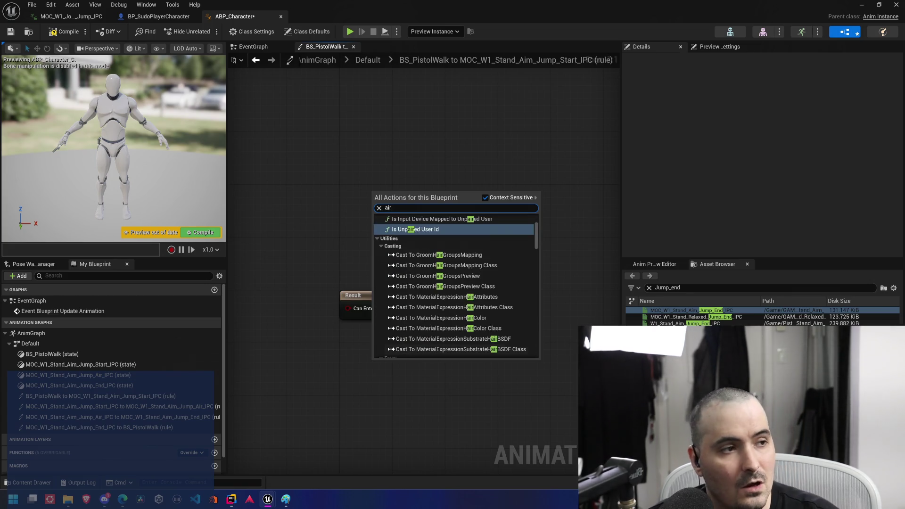
key(Escape)
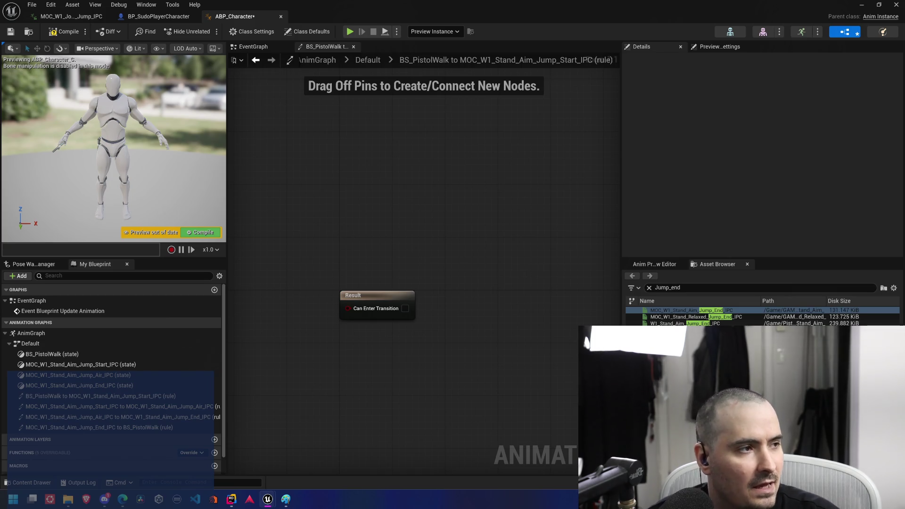
Check ThirdPerson_AnimBP's IsInAir logic for reference, then go to ABP_Character's EventGraph
double_click(511, 109)
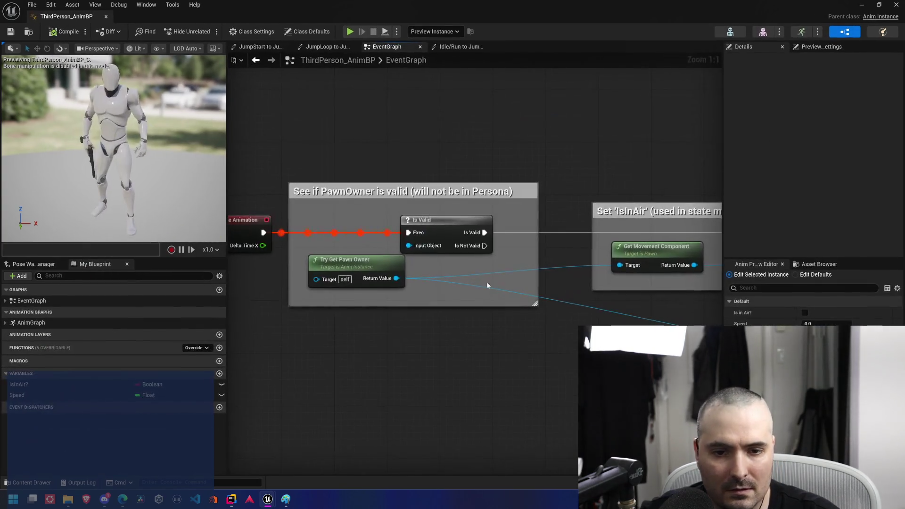
drag(473, 363, 616, 346)
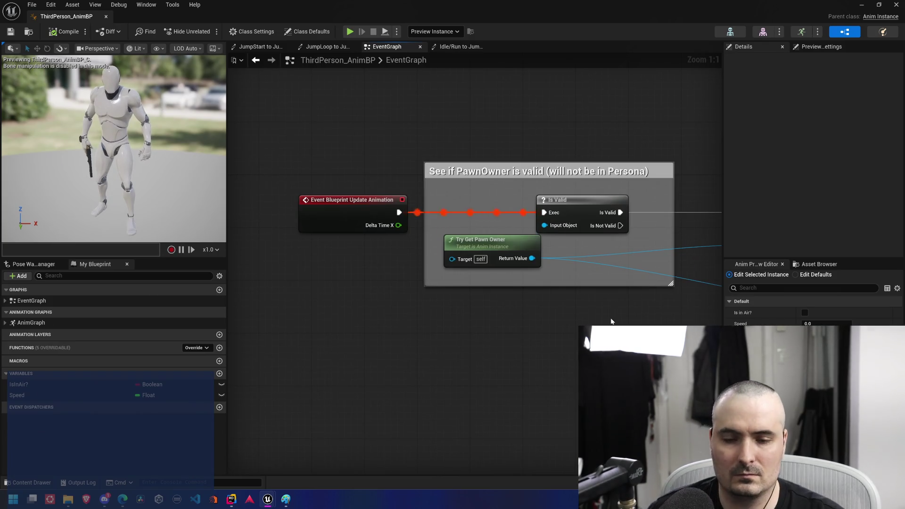
drag(589, 10, 904, 54)
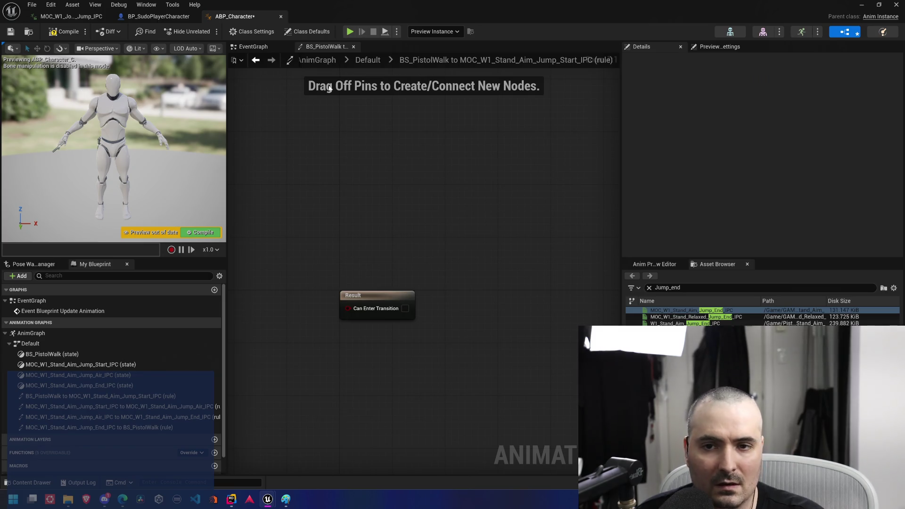
click(253, 46)
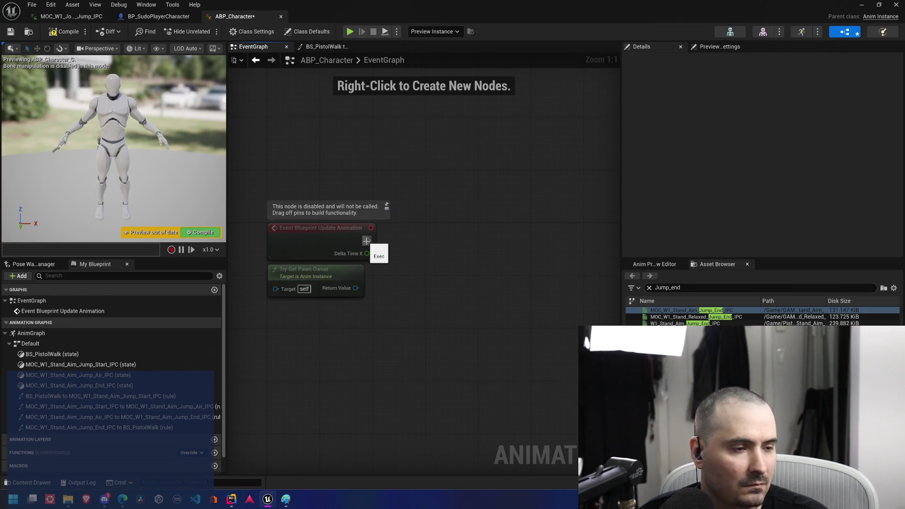
Add Cast To SudoCharacterBase from Try Get Pawn Owner and drive it from Update Animation
drag(355, 288, 428, 244)
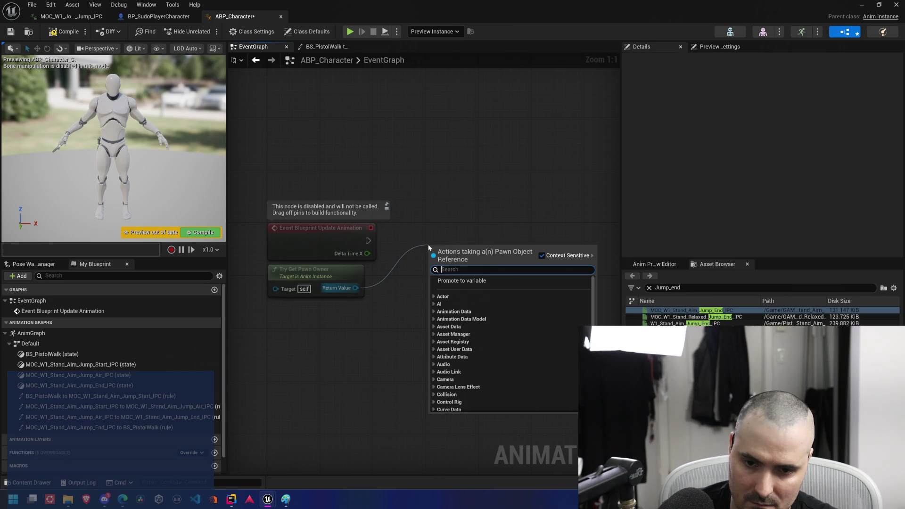
text(cast_)
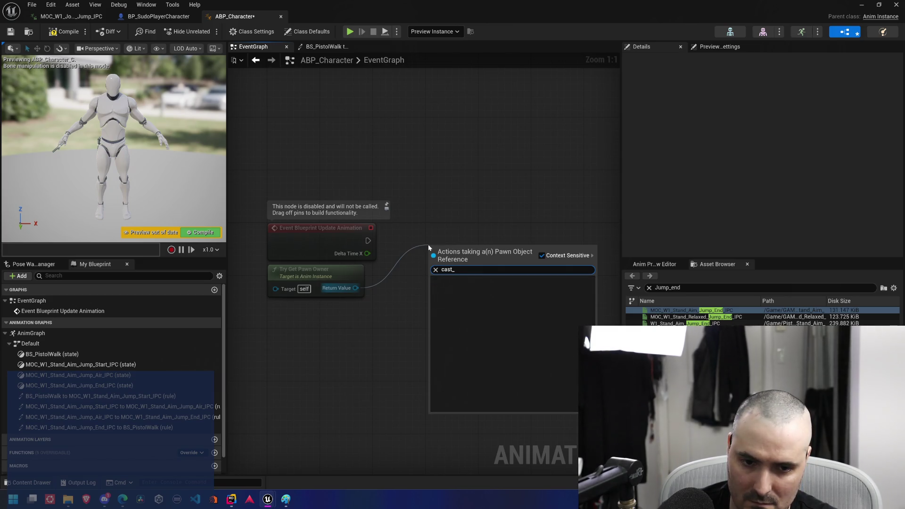
key(BackSpace)
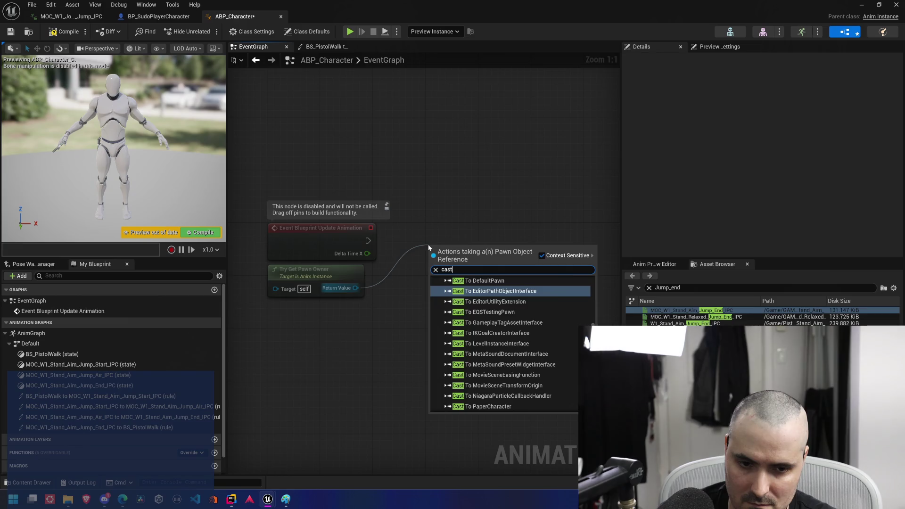
text(to sudo)
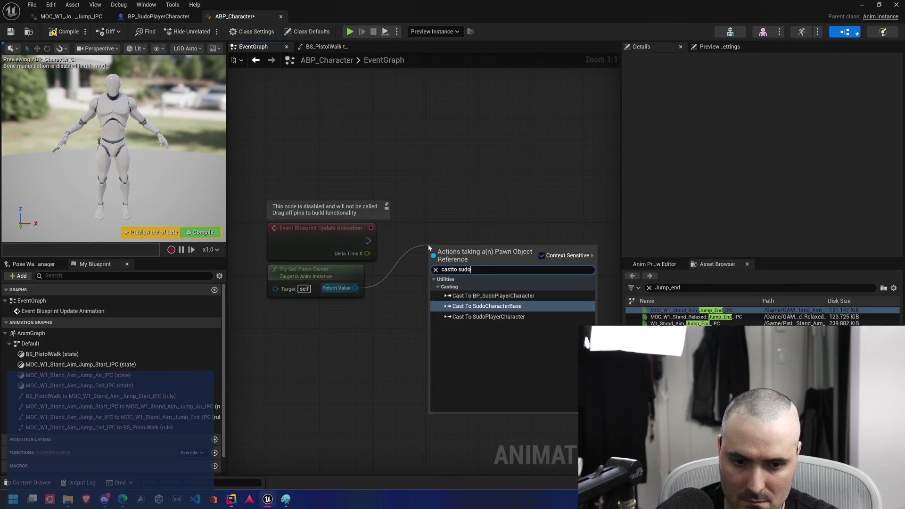
key(Return)
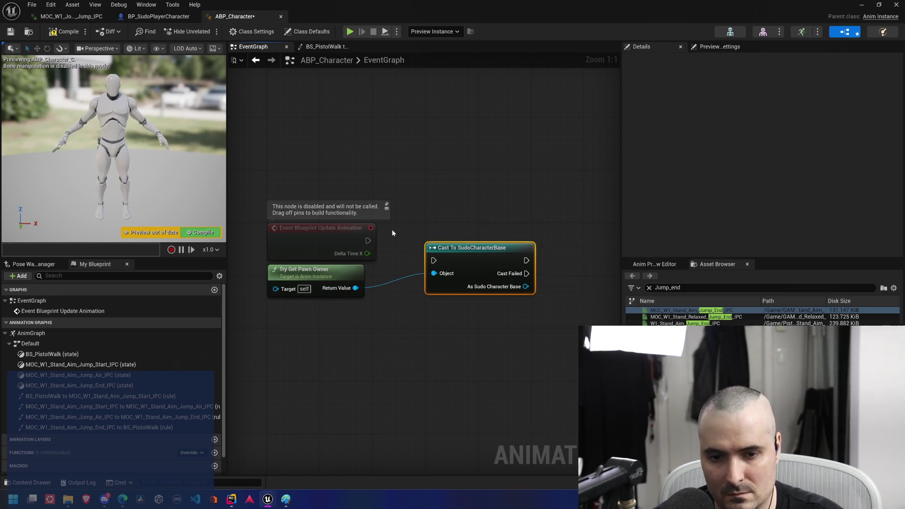
mouse_move(368, 240)
mouse_down()
mouse_move(433, 261)
mouse_move(460, 230)
mouse_up()
Recentre the graph and pull wires from the cast's execution and SudoCharacterBase outputs
drag(497, 281, 453, 281)
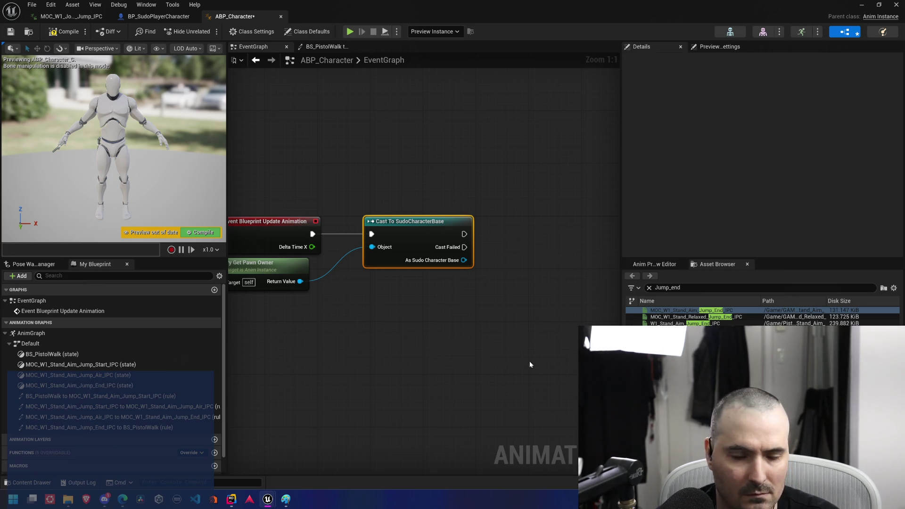
mouse_move(529, 362)
mouse_down()
mouse_move(523, 357)
mouse_move(556, 357)
mouse_up()
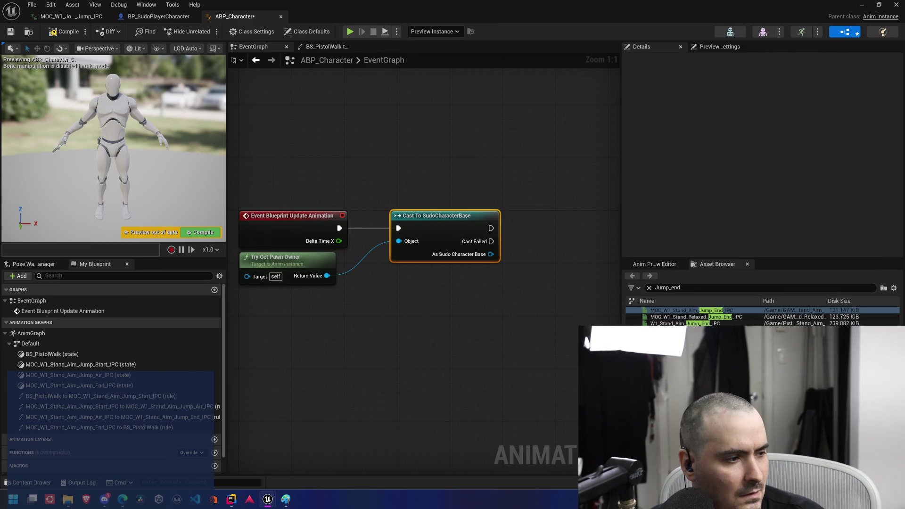
drag(534, 296, 462, 296)
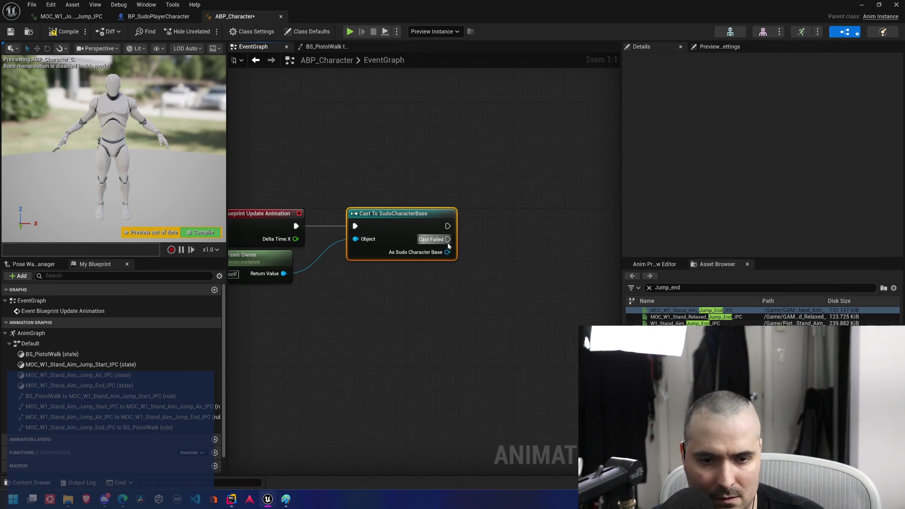
mouse_move(425, 324)
mouse_down()
mouse_move(463, 333)
mouse_move(466, 346)
mouse_up()
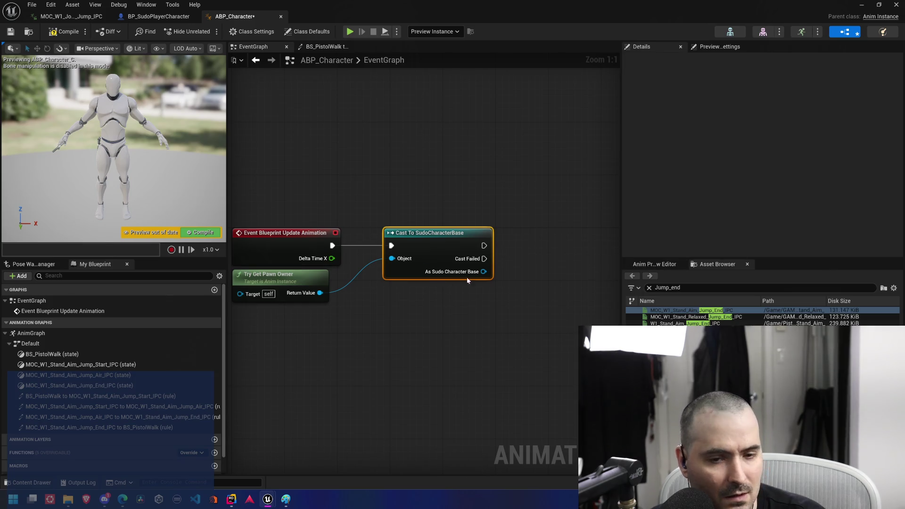
drag(484, 245, 524, 264)
click(486, 271)
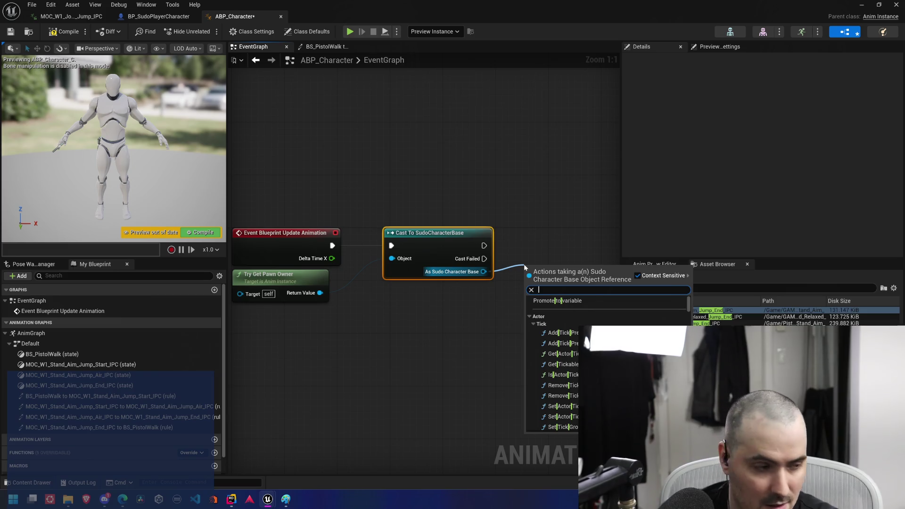
Add a Get Movement Component node fed by Try Get Pawn Owner's Return Value
text(get movement comp)
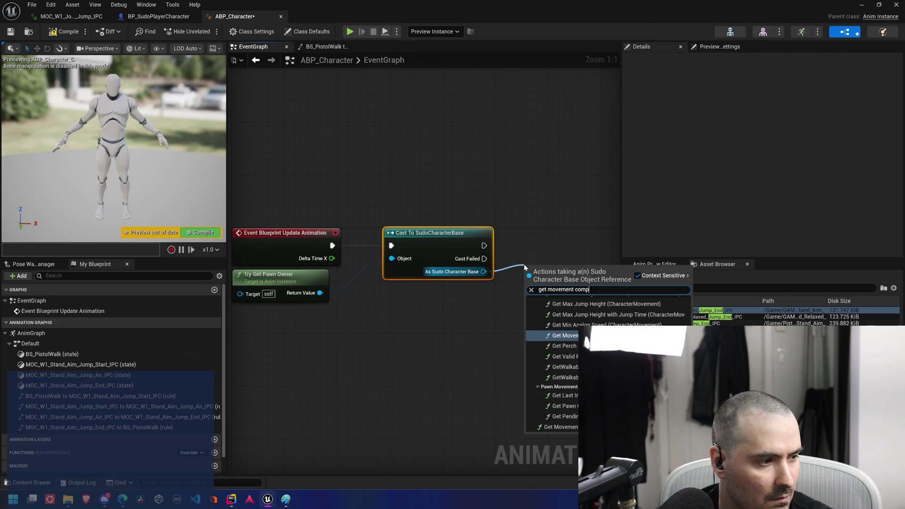
text(o)
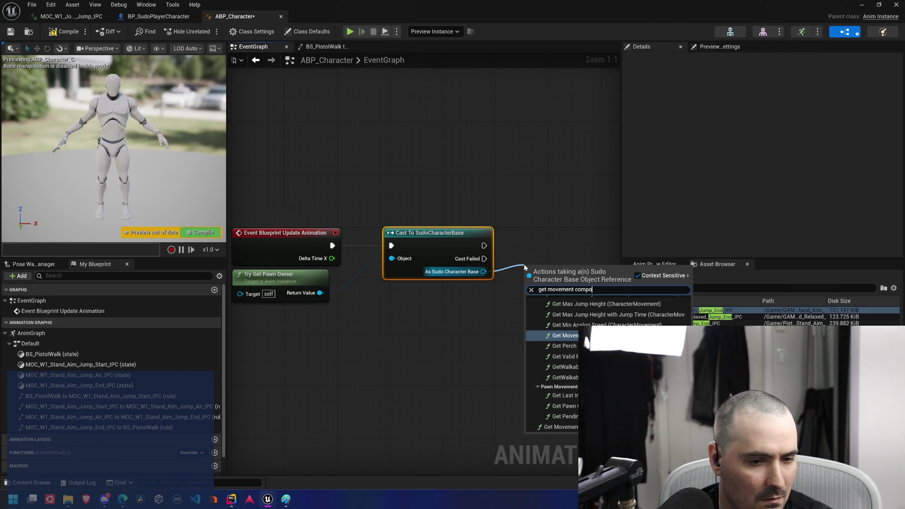
key(BackSpace)
key(BackSpace)
key(BackSpace)
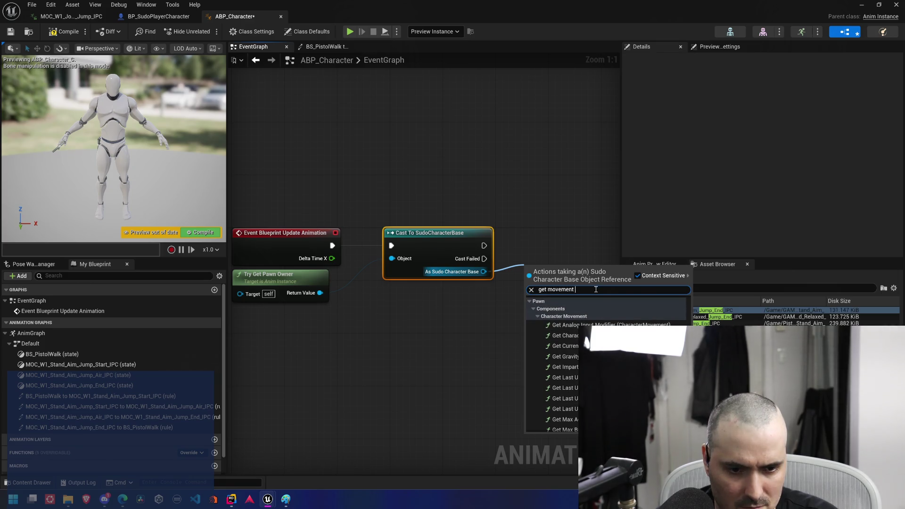
text(co)
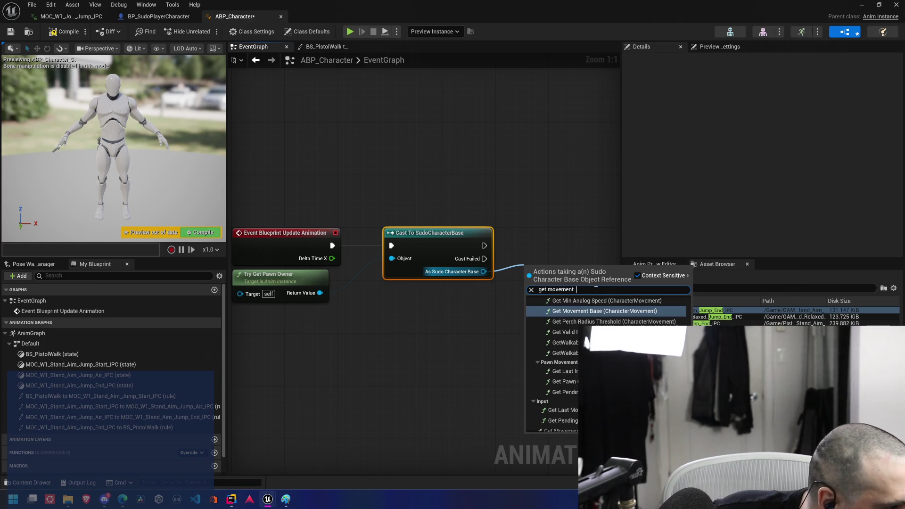
text(mponent)
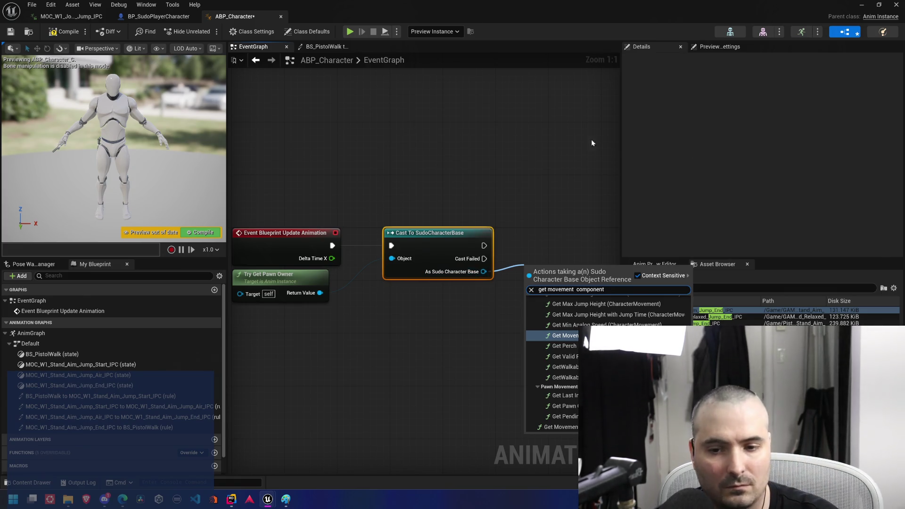
click(453, 194)
drag(367, 300, 468, 307)
text(Get movem)
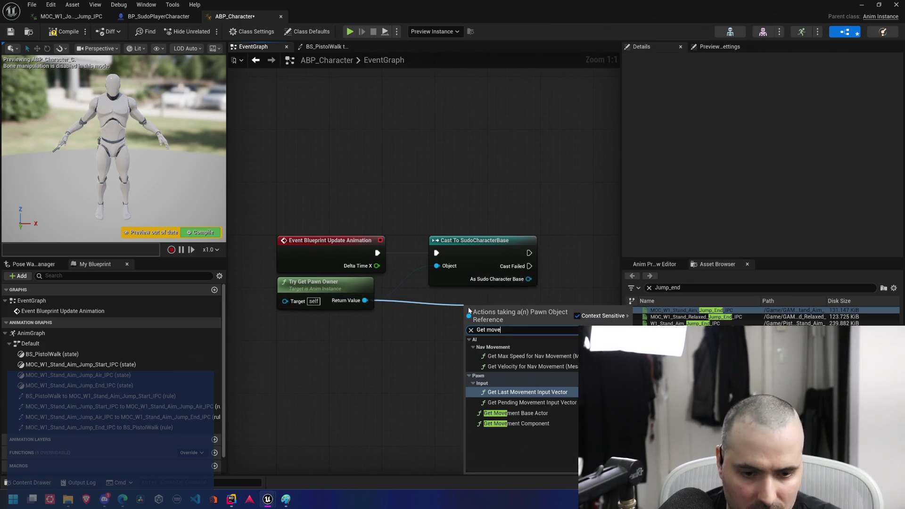
key(Down)
key(Down)
key(Down)
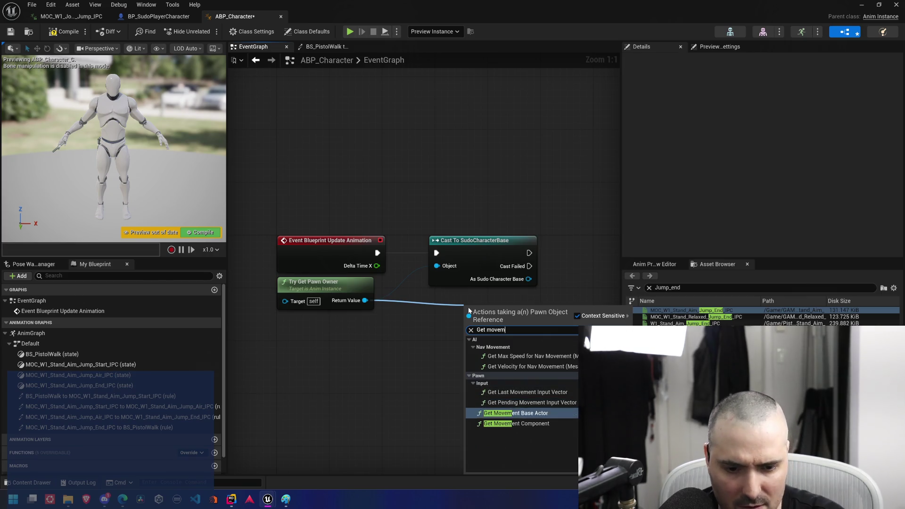
key(Return)
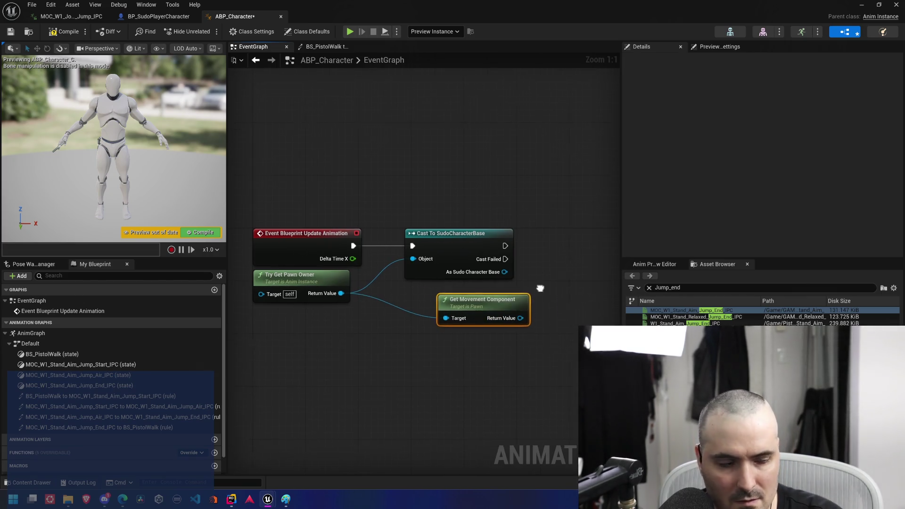
Delete the Cast To SudoCharacterBase node and start a 'valid' search from the pawn owner
mouse_move(540, 287)
mouse_down()
mouse_move(469, 288)
mouse_move(511, 306)
mouse_up()
click(444, 259)
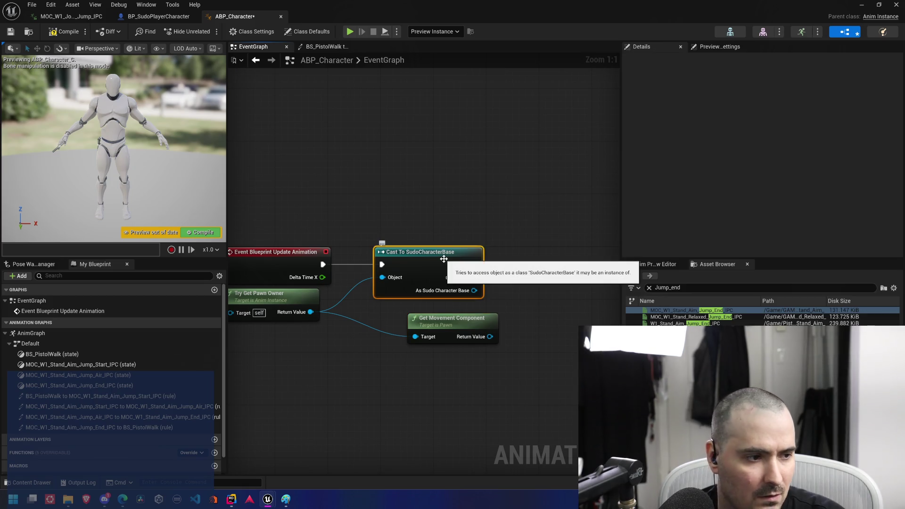
key(Delete)
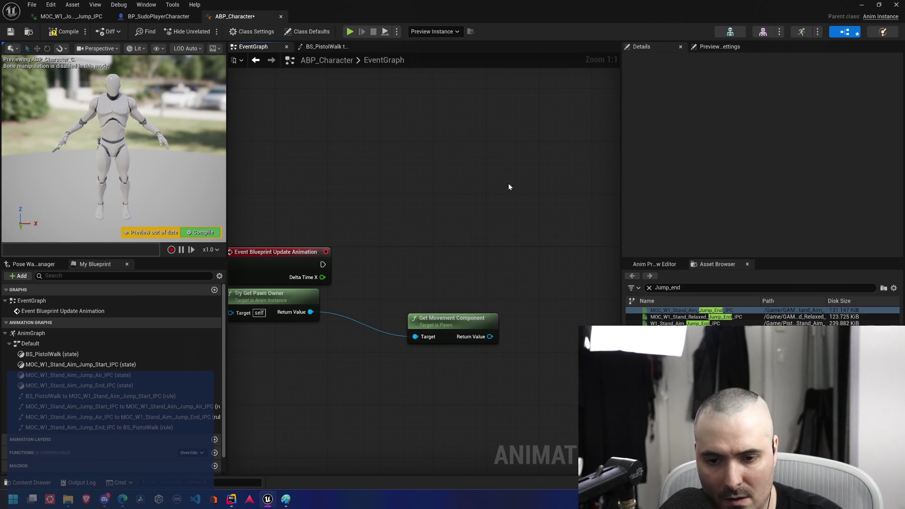
drag(310, 312, 382, 276)
text(val)
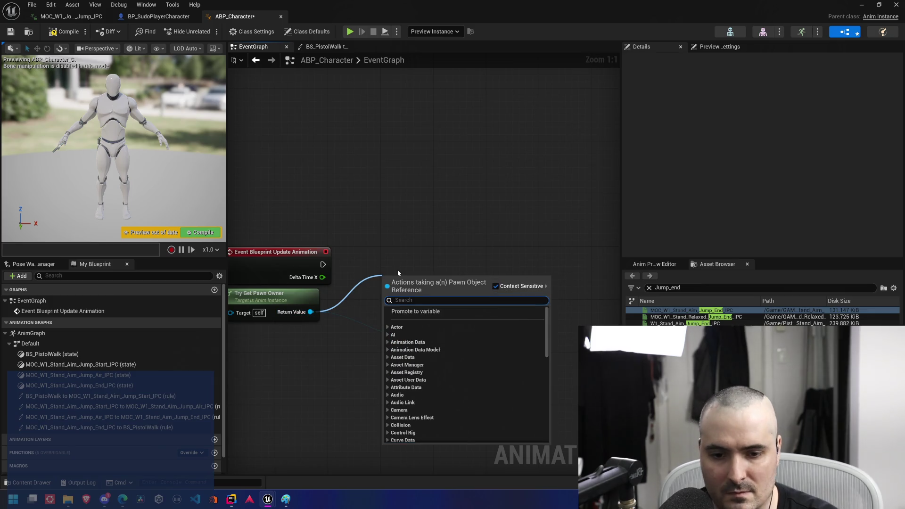
text(id)
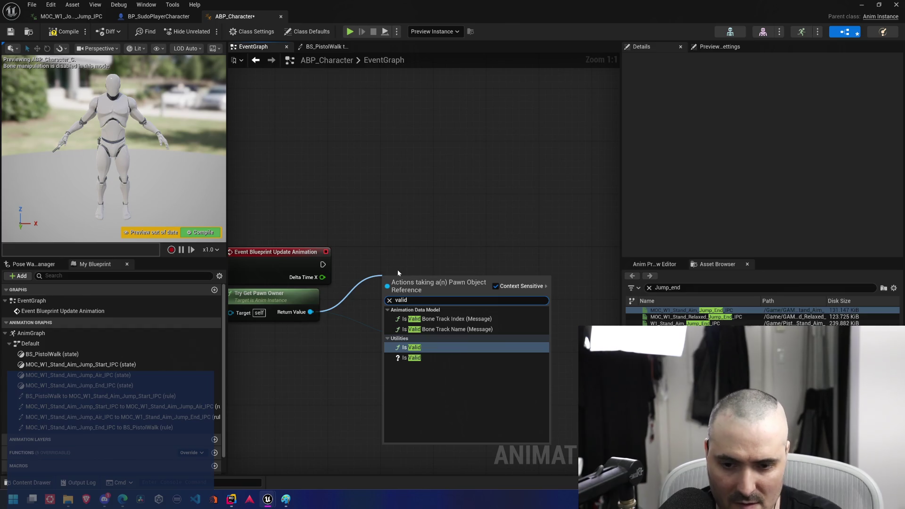
Refresh the graph nodes, add an Is Valid check on the pawn owner, and run it from Update Animation
key(Escape)
right_click(285, 293)
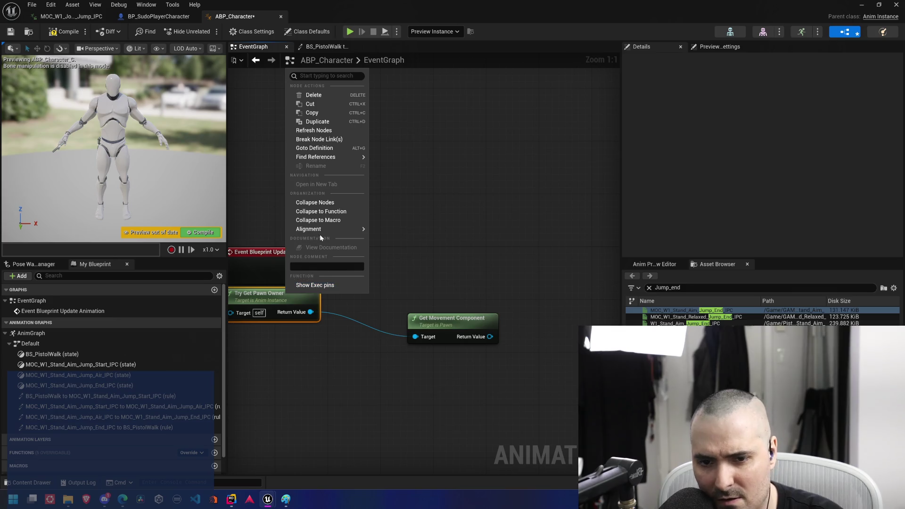
mouse_move(324, 230)
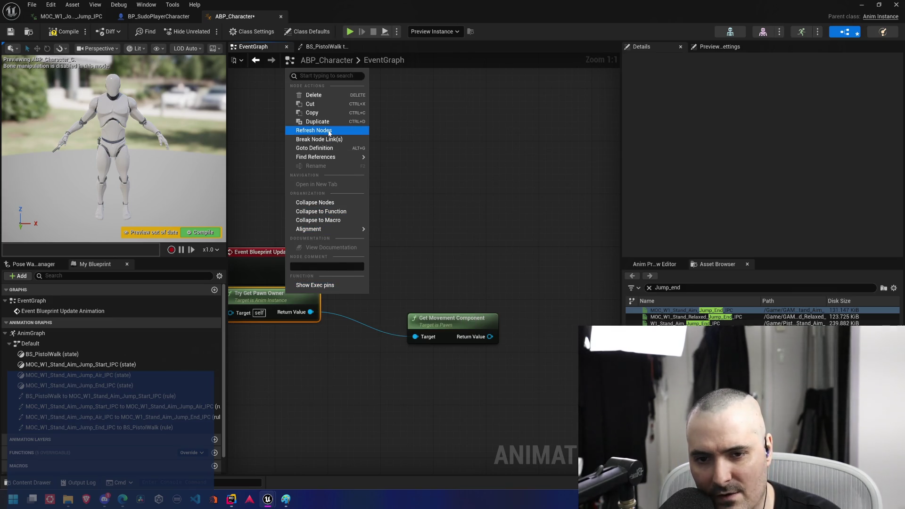
click(341, 261)
drag(310, 312, 375, 272)
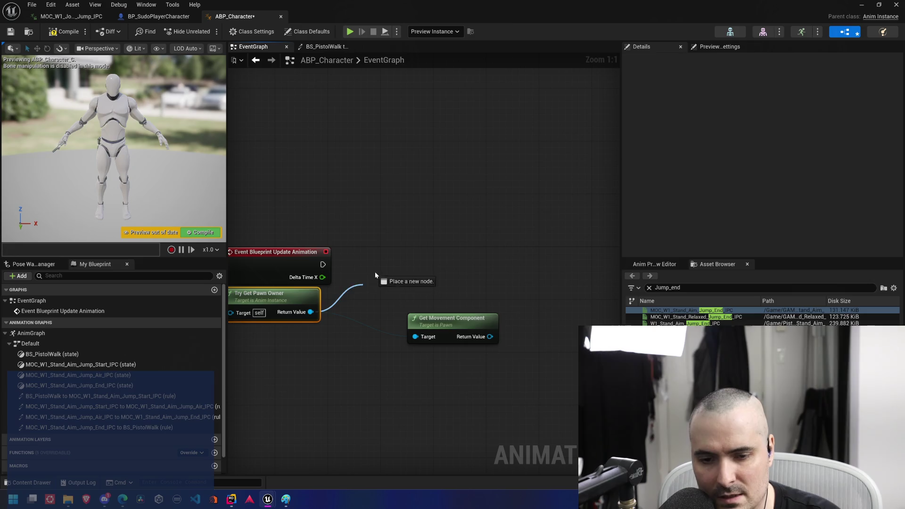
text(isvalid)
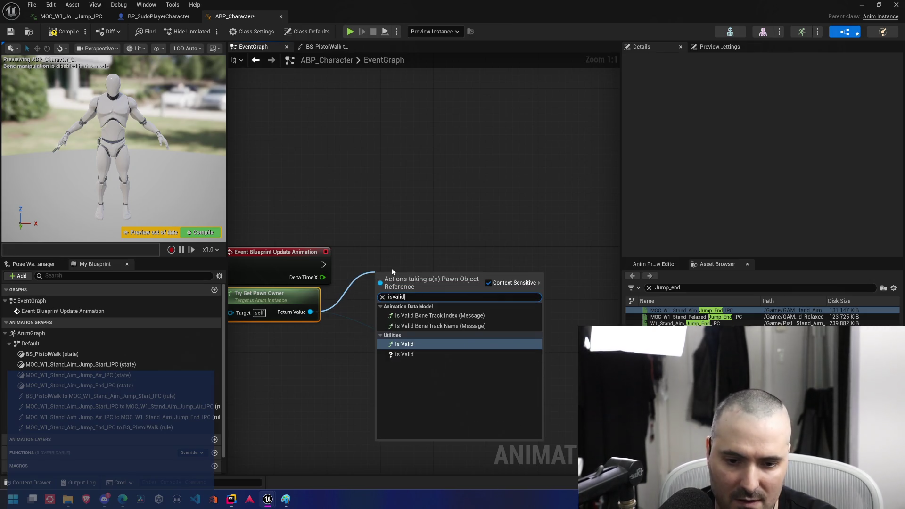
click(418, 354)
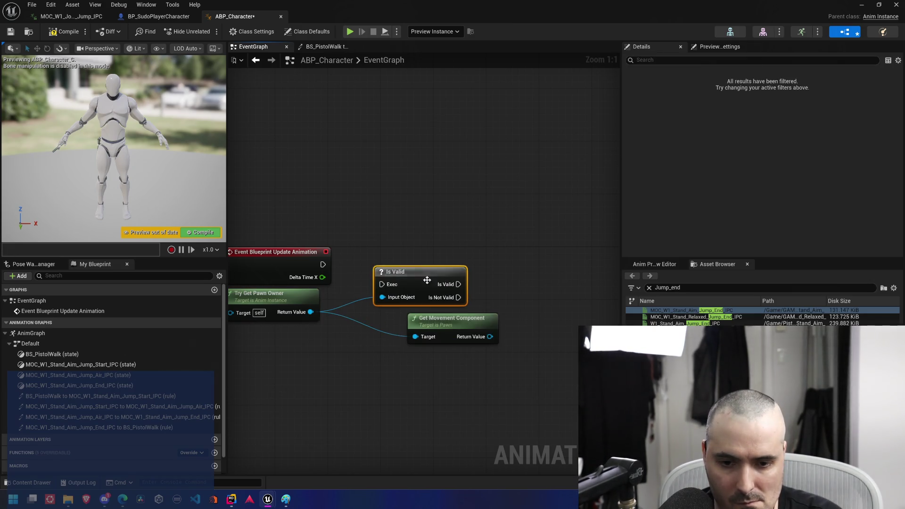
mouse_move(413, 271)
mouse_down()
mouse_move(426, 258)
mouse_move(418, 261)
mouse_up()
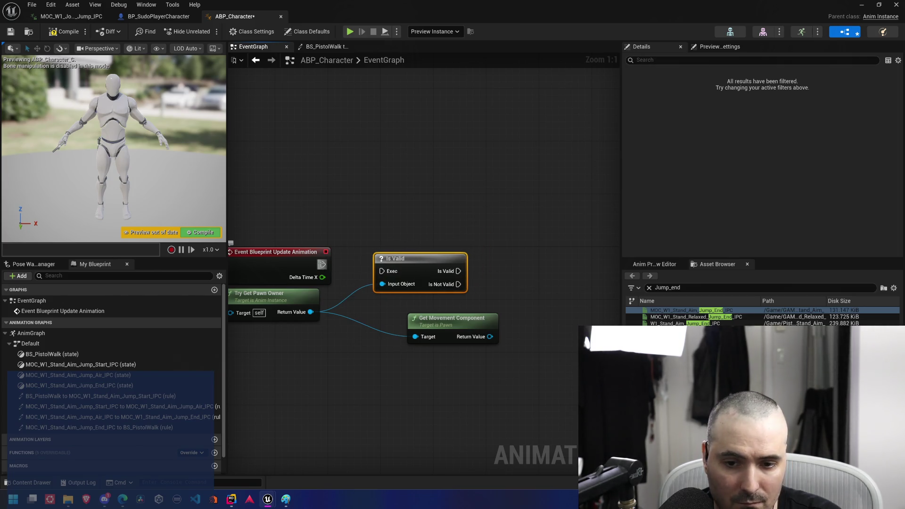
mouse_move(323, 265)
mouse_down()
mouse_move(382, 272)
mouse_move(421, 259)
mouse_move(408, 252)
mouse_up()
Add an Is Falling node fed by Get Movement Component's Return Value
drag(537, 309, 477, 325)
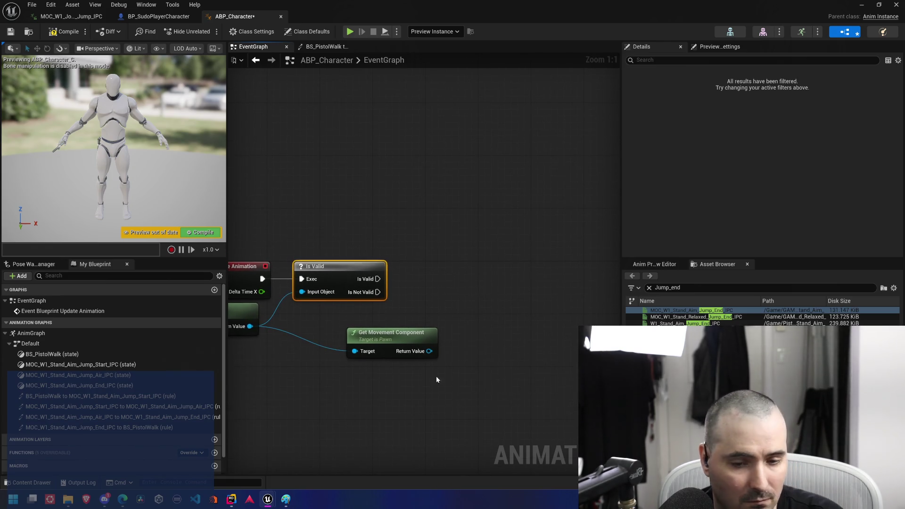
mouse_move(429, 351)
mouse_down()
mouse_move(505, 350)
mouse_move(502, 322)
mouse_up()
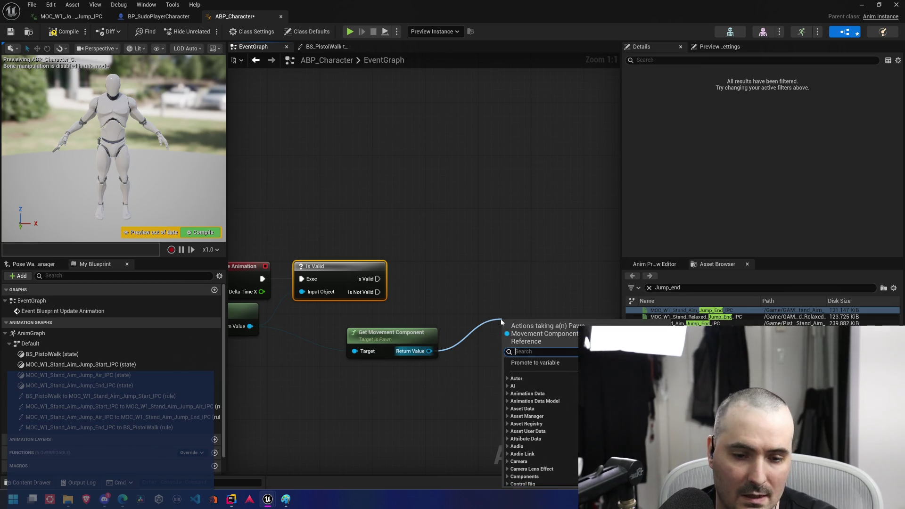
text(is falling)
key(Return)
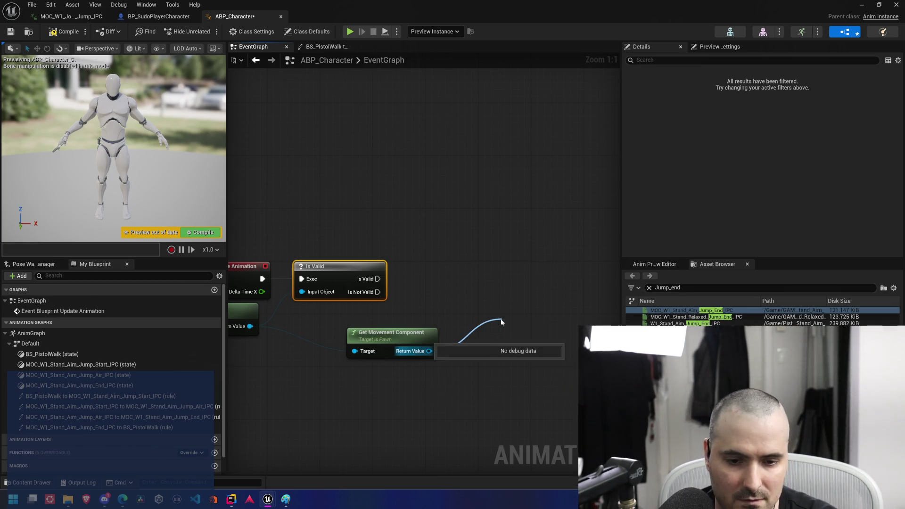
mouse_move(536, 282)
mouse_down()
mouse_move(475, 289)
mouse_move(400, 265)
mouse_up()
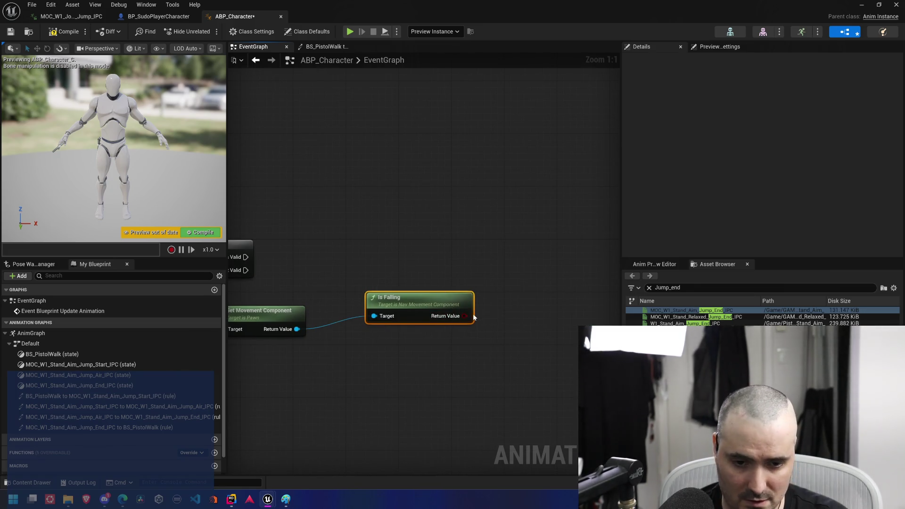
Promote Is Falling's Return Value to a Boolean named 'Is In Air?', set after the Is Valid check
right_click(466, 316)
click(499, 342)
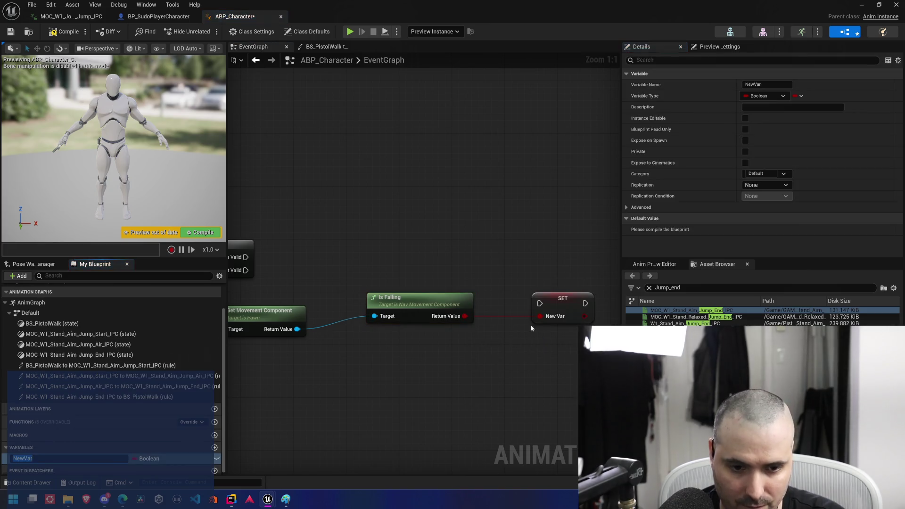
drag(561, 303, 557, 276)
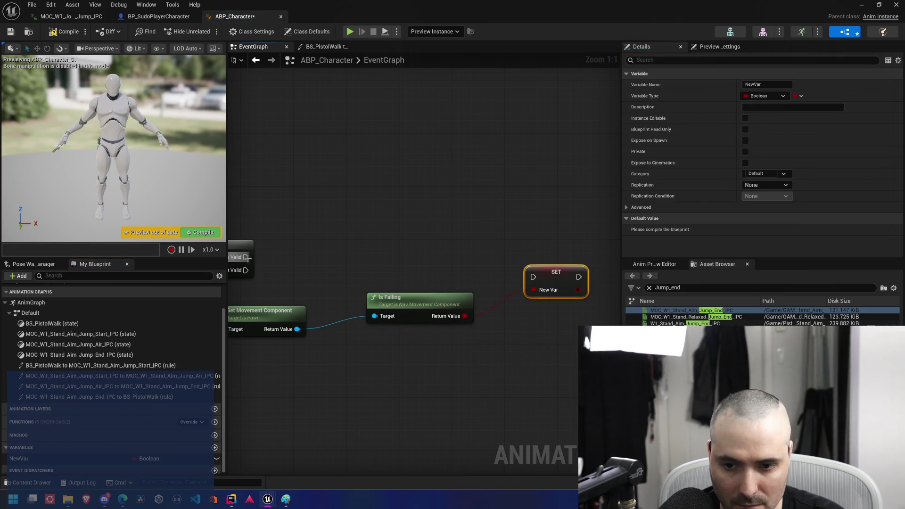
mouse_move(247, 258)
mouse_down()
mouse_move(505, 289)
mouse_move(533, 277)
mouse_move(533, 250)
mouse_up()
click(768, 85)
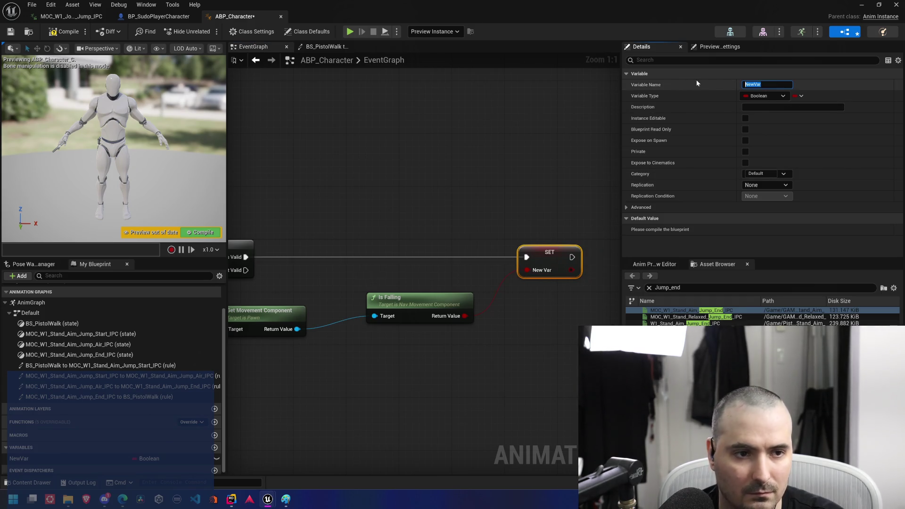
text(I)
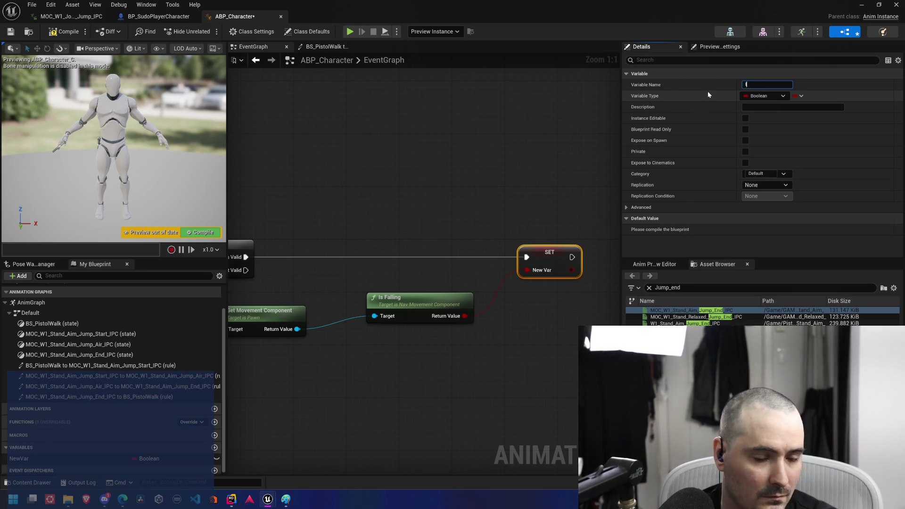
text(s In Air)
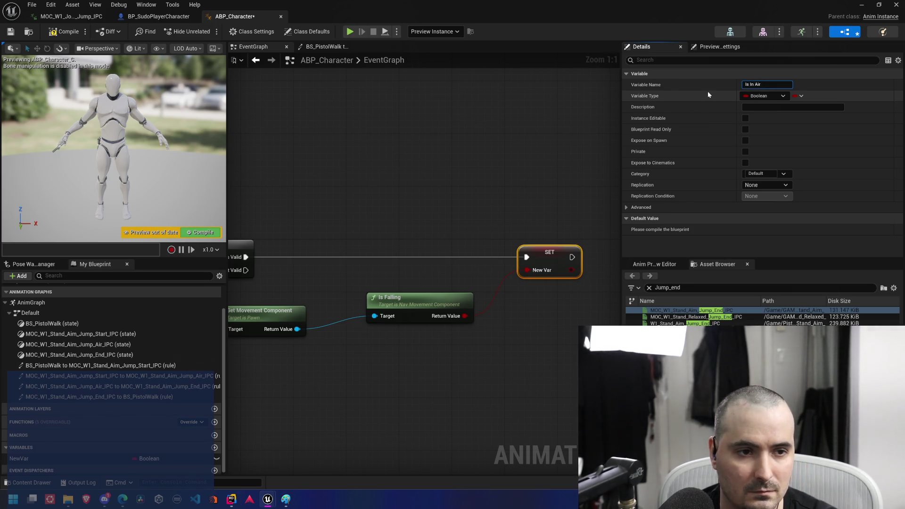
key(Return)
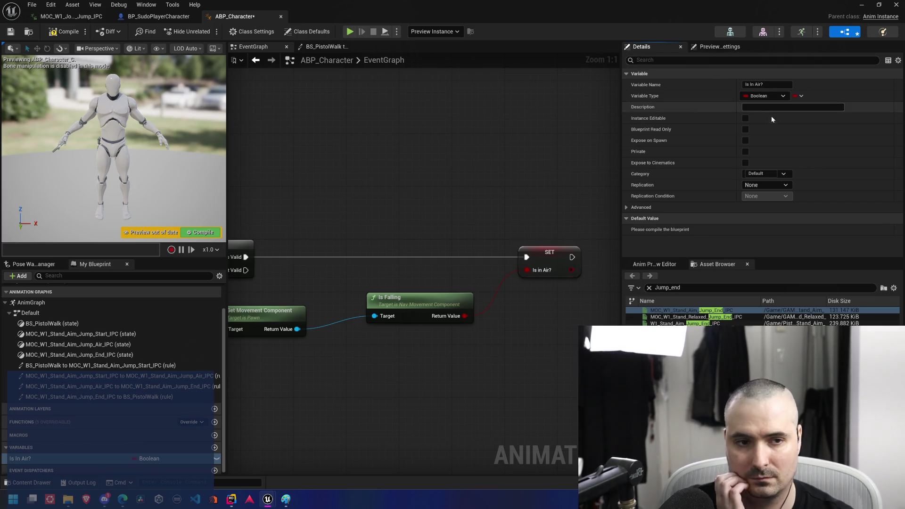
drag(571, 307, 452, 300)
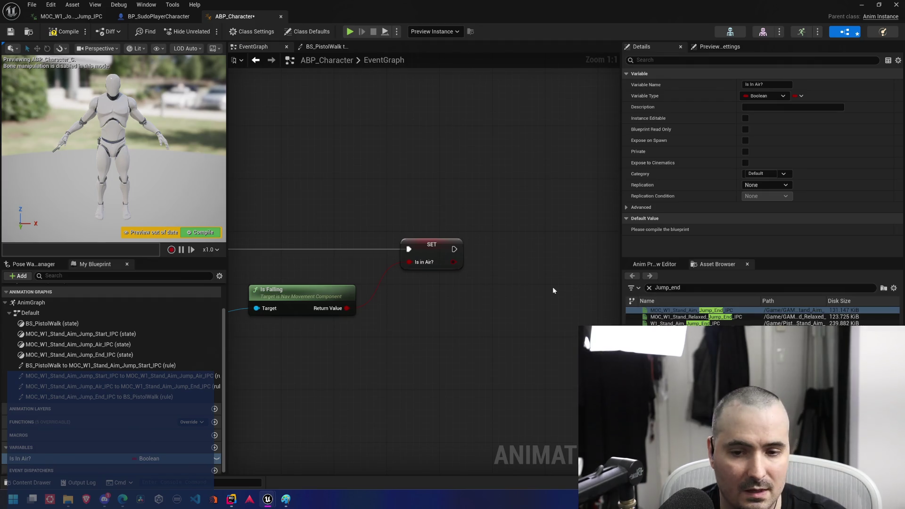
Add a Get Velocity node from the Get Movement Component return value
mouse_move(367, 333)
mouse_down()
mouse_move(438, 326)
mouse_move(400, 309)
mouse_move(460, 295)
mouse_up()
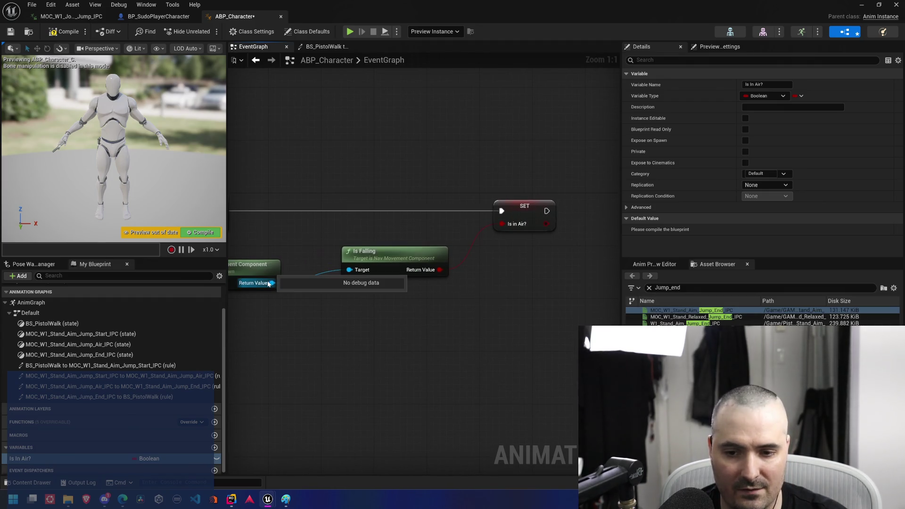
drag(272, 282, 418, 310)
text(g)
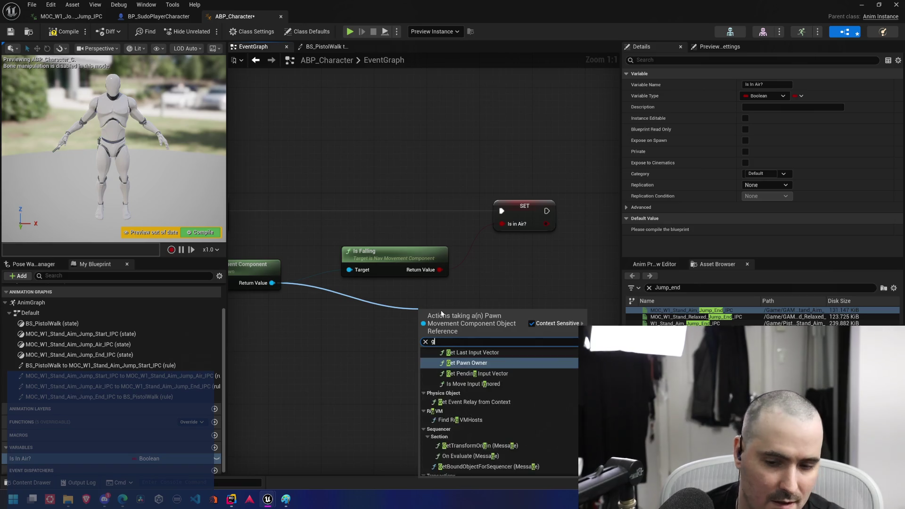
text(et ve)
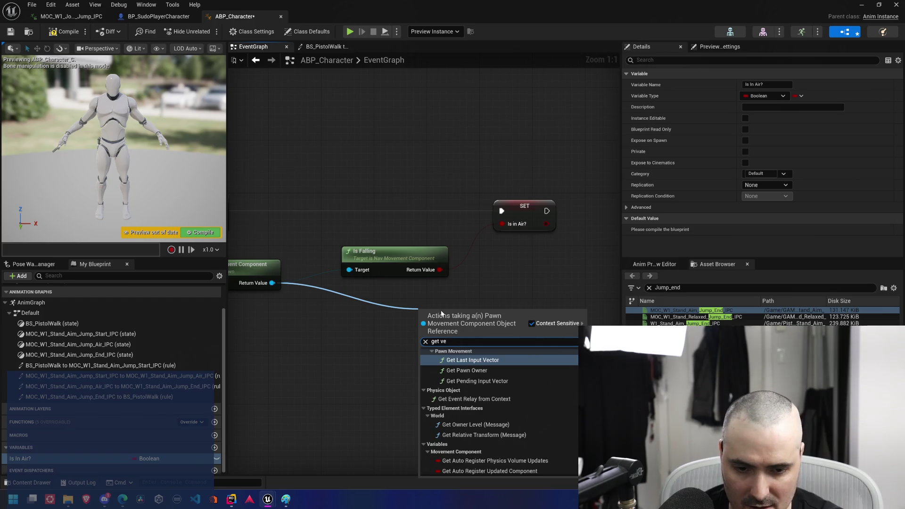
text(locity)
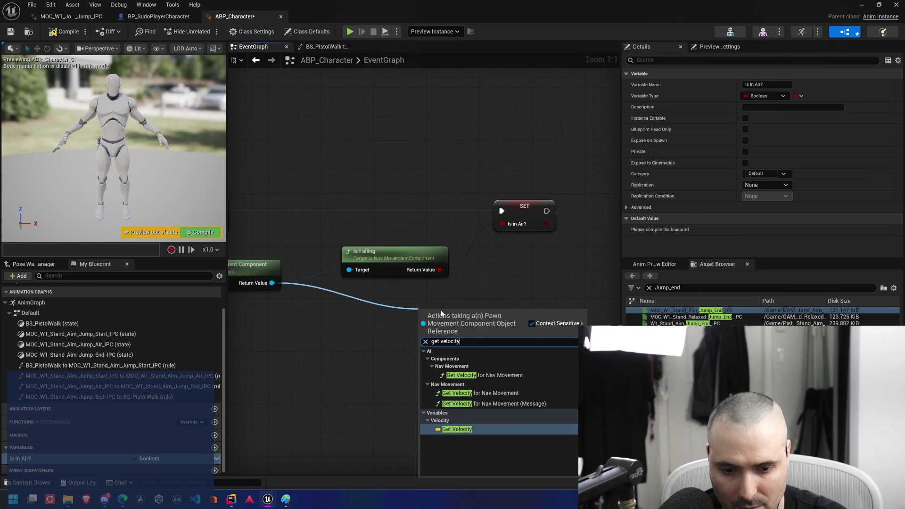
click(457, 429)
click(510, 351)
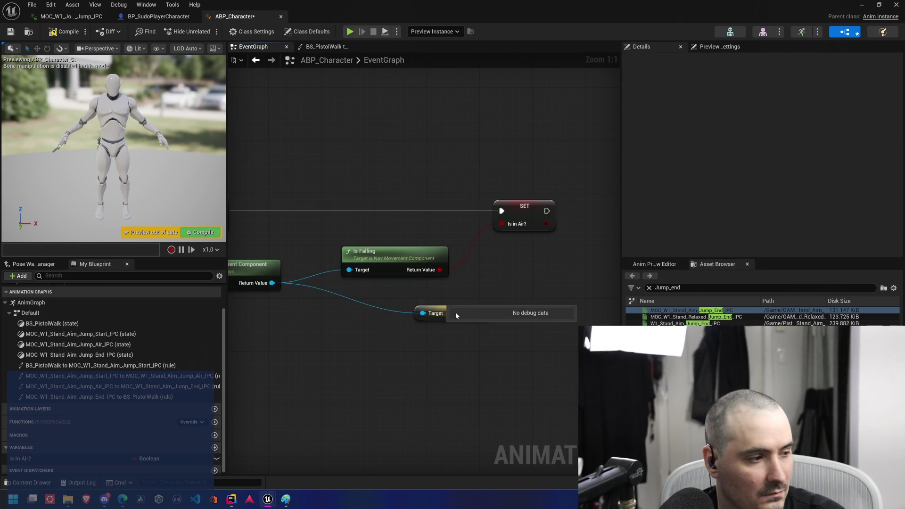
drag(437, 381, 419, 416)
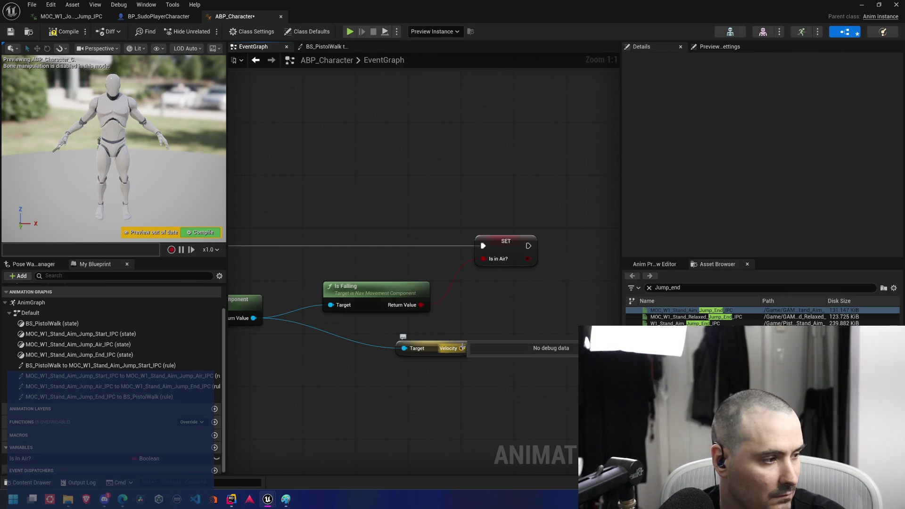
Feed the velocity into a new Vector Length node
drag(462, 348, 504, 333)
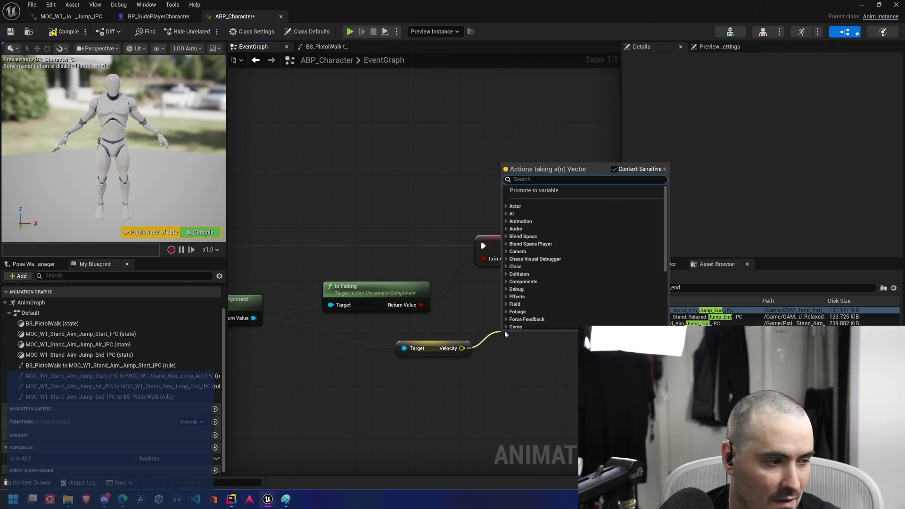
text(lenth)
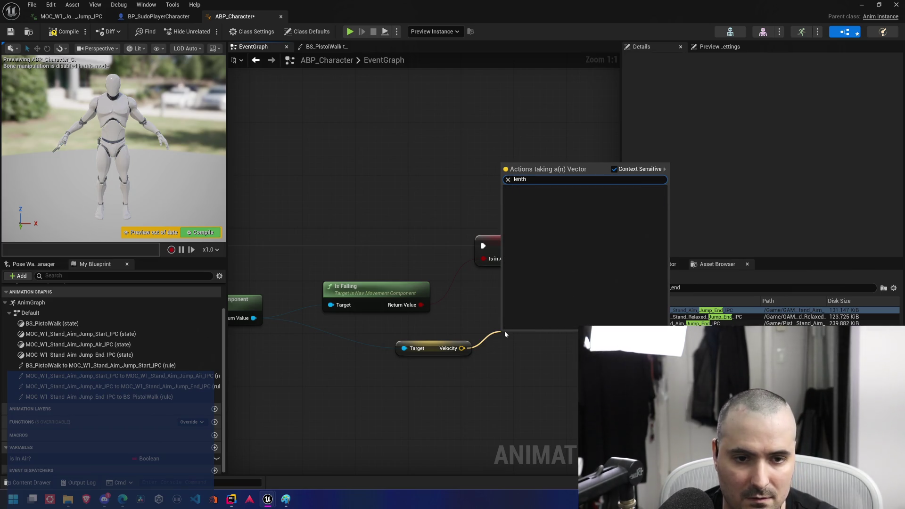
key(BackSpace)
key(BackSpace)
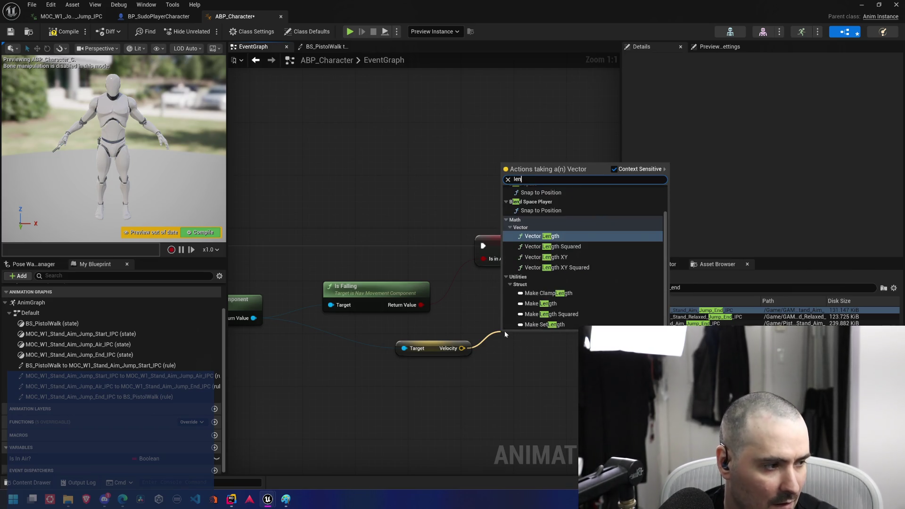
text(gth)
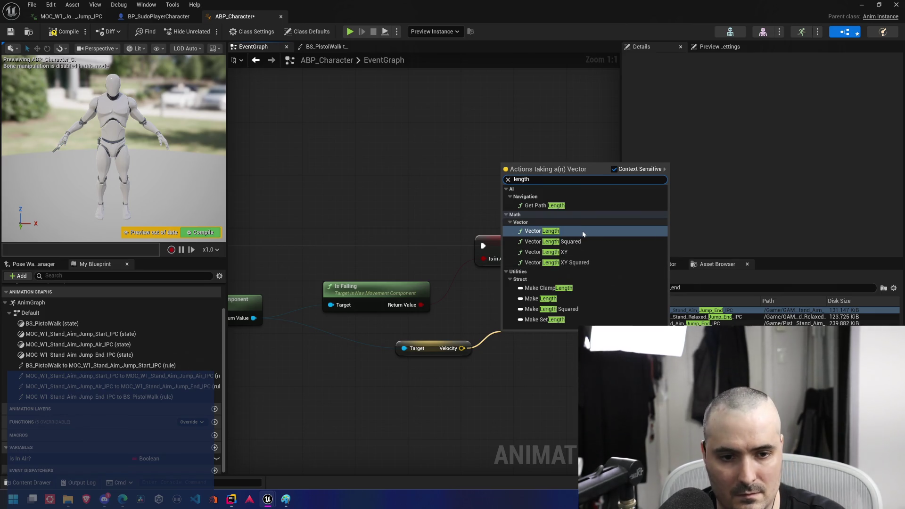
click(583, 235)
drag(566, 344, 467, 351)
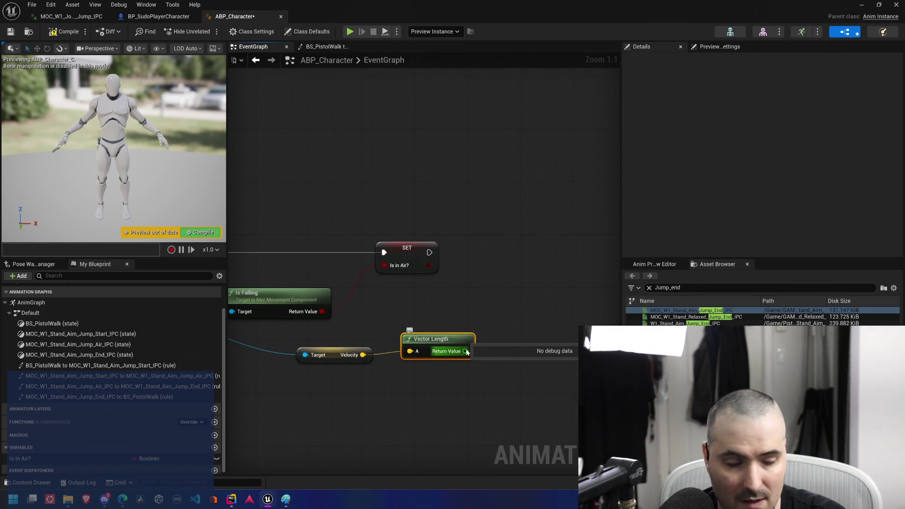
Promote the Vector Length result to a Float variable named Speed, set after the Is In Air? SET
right_click(466, 352)
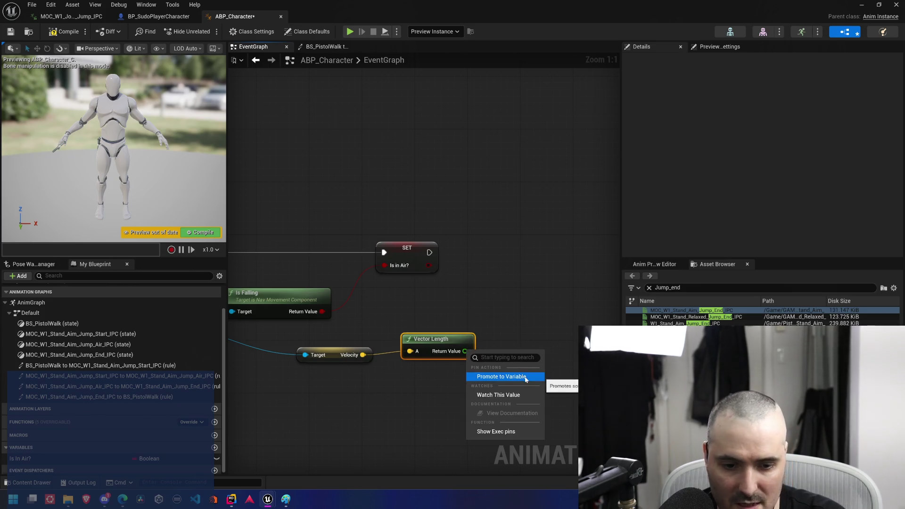
click(502, 377)
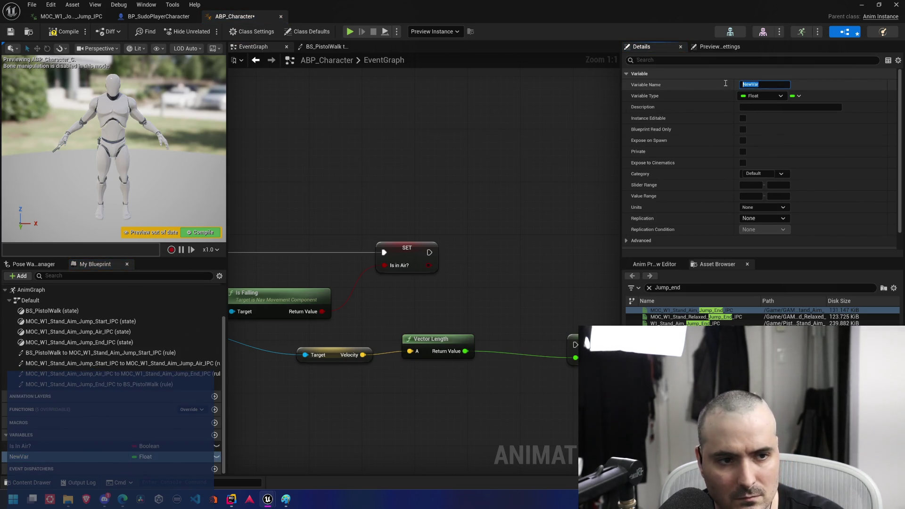
text(Speed)
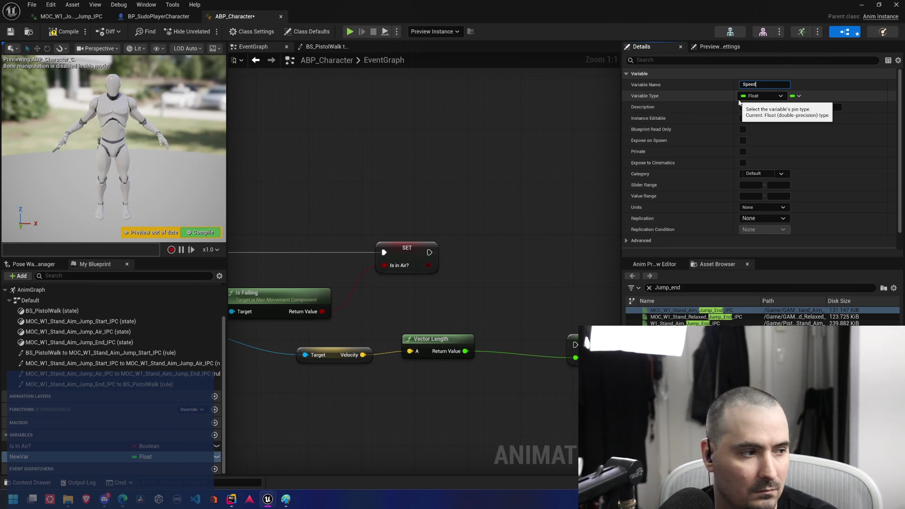
key(Return)
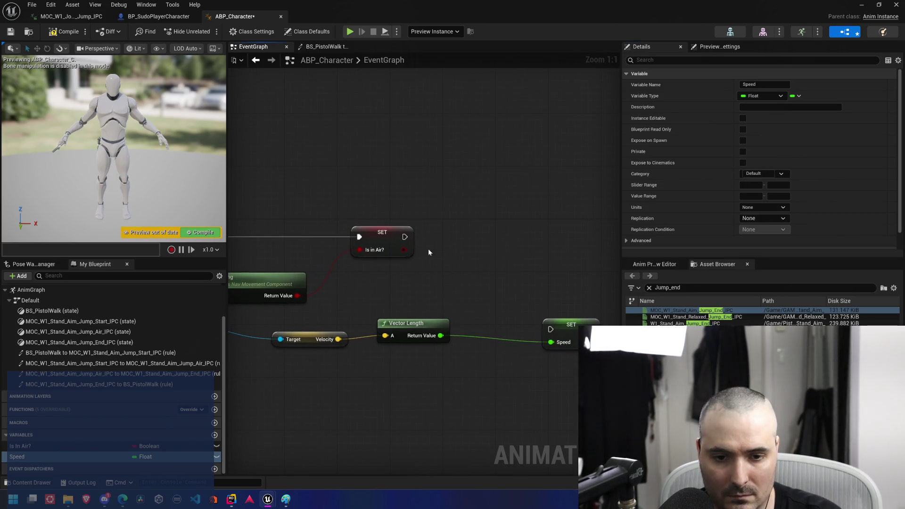
mouse_move(404, 237)
mouse_down()
mouse_move(550, 329)
mouse_move(536, 268)
mouse_move(497, 233)
mouse_up()
Tidy the Vector Length node and open the BS_PistolWalk-to-Jump_Start transition rule graph
click(442, 325)
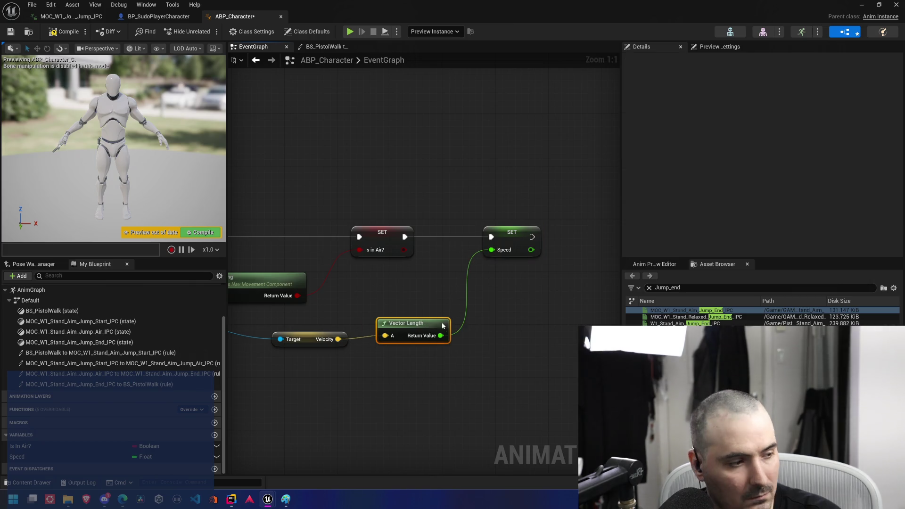
mouse_move(442, 326)
mouse_down()
mouse_move(466, 324)
mouse_move(420, 332)
mouse_up()
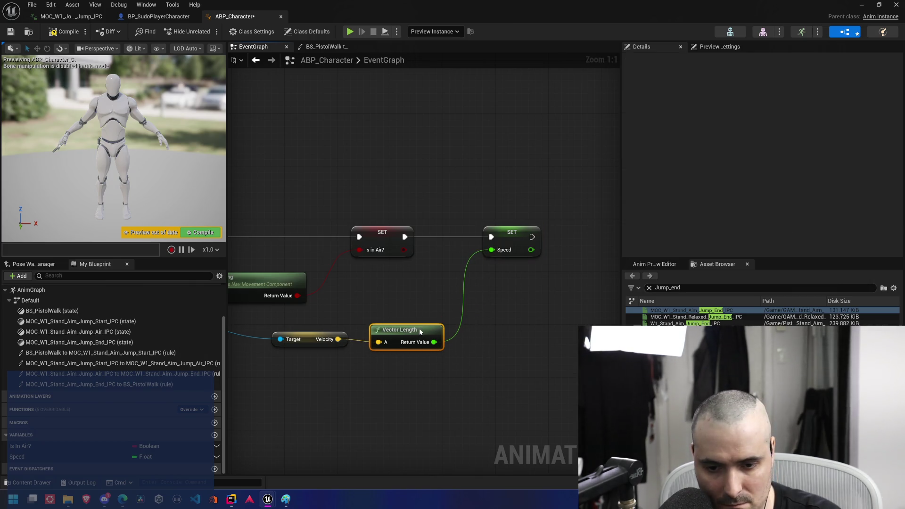
mouse_move(283, 314)
mouse_down()
mouse_move(387, 320)
mouse_move(452, 339)
mouse_up()
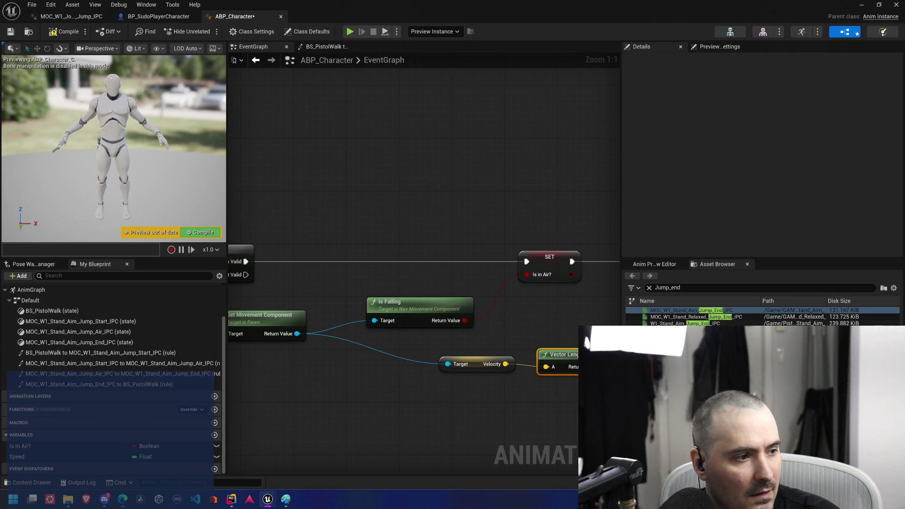
click(325, 47)
mouse_move(332, 319)
mouse_down()
mouse_move(364, 348)
mouse_move(372, 313)
mouse_move(397, 289)
mouse_move(387, 268)
mouse_up()
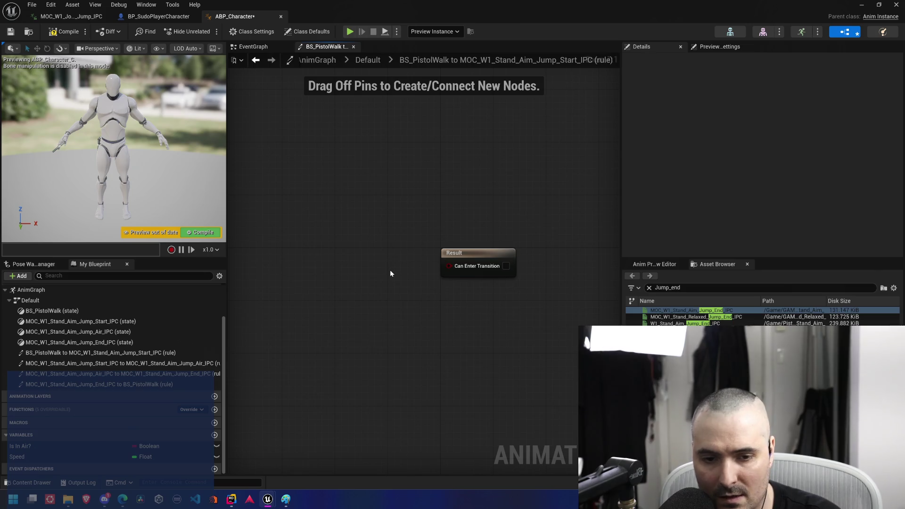
Wire a Get Is In Air? node into Can Enter Transition, then return to the Default graph
right_click(390, 270)
text(is in air)
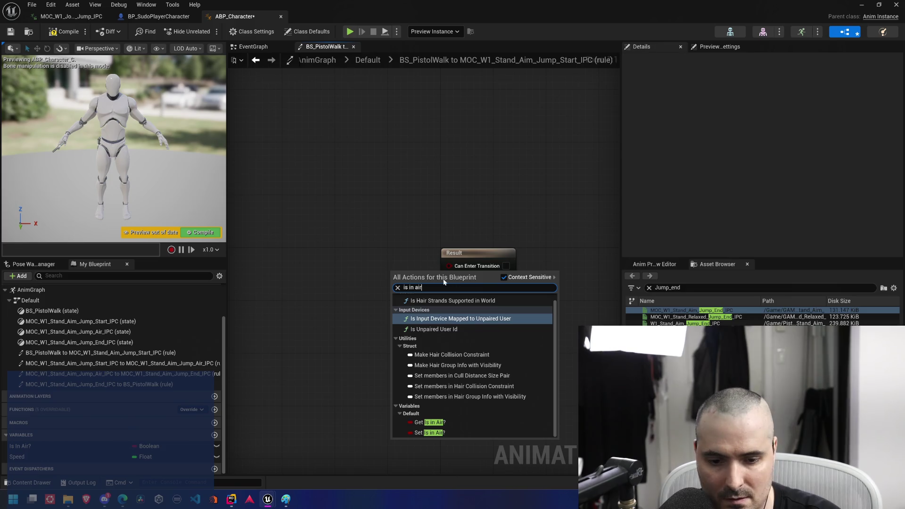
click(442, 423)
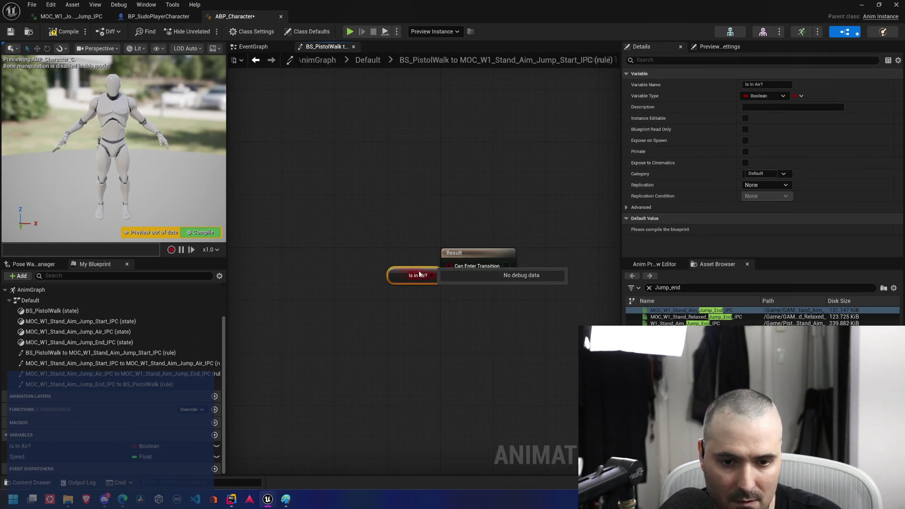
mouse_move(418, 269)
mouse_down()
mouse_move(385, 268)
mouse_move(449, 264)
mouse_up()
click(356, 71)
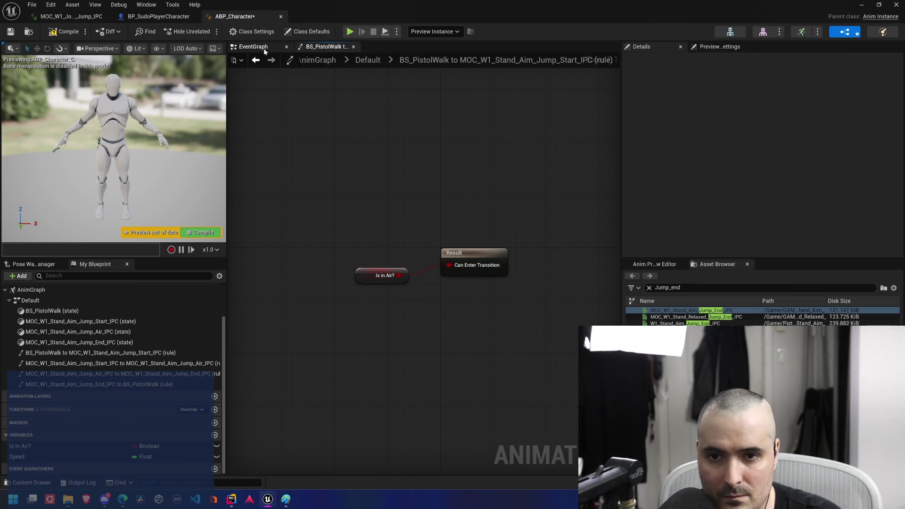
click(369, 61)
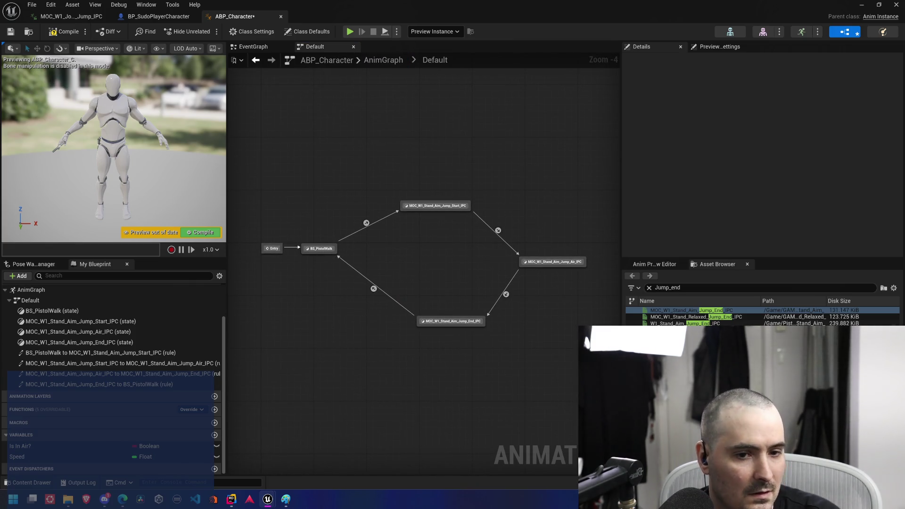
Open the Jump_Start-to-Jump_Air rule and add the Jump_Start animation Length node
double_click(498, 230)
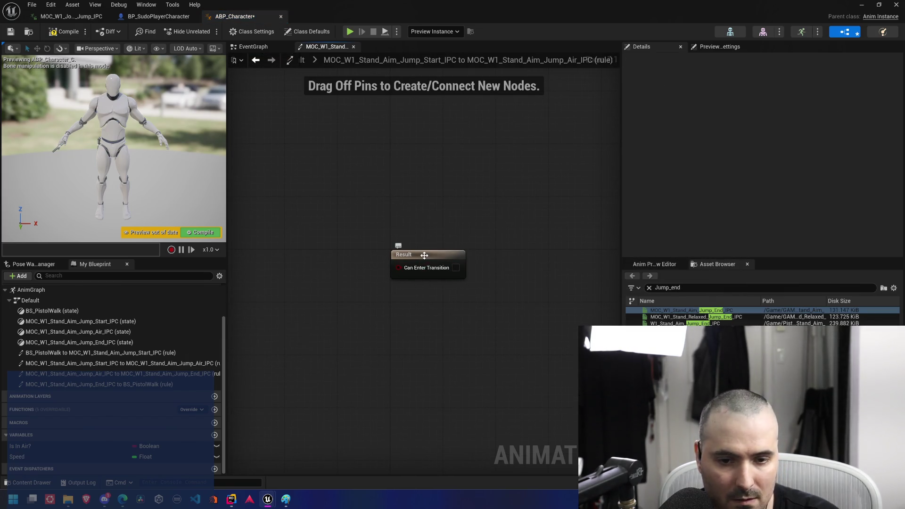
drag(417, 277, 430, 277)
drag(348, 213, 430, 247)
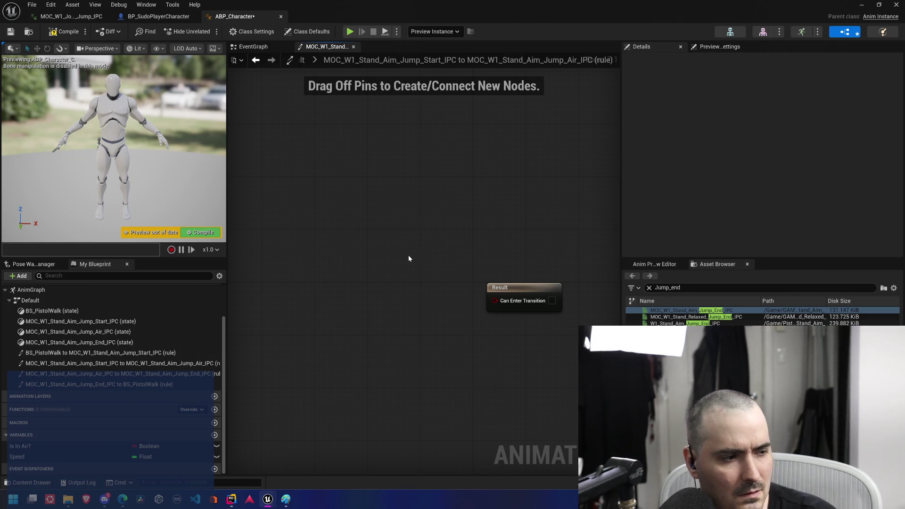
right_click(408, 256)
text(ju)
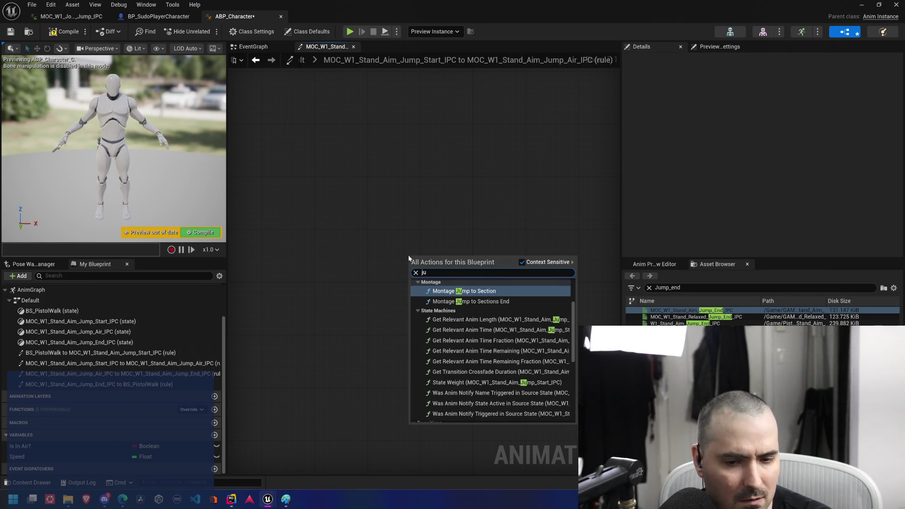
text(mp)
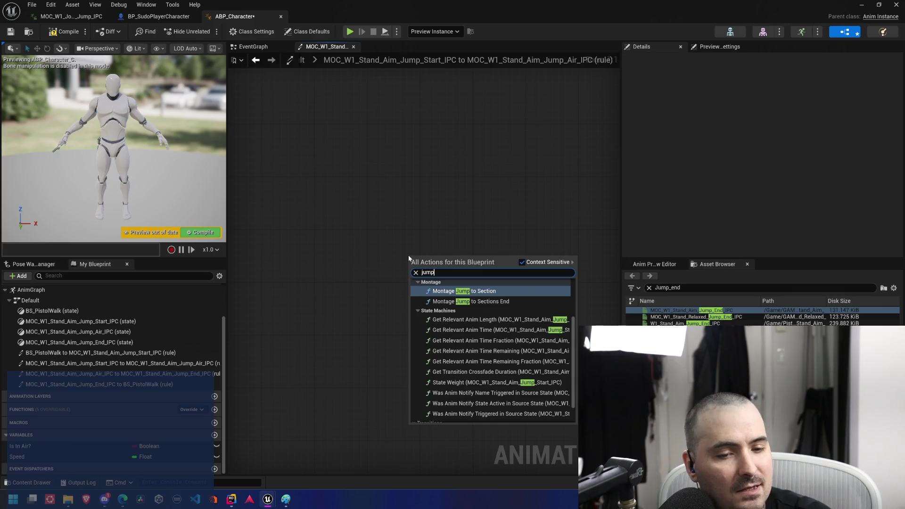
click(443, 202)
drag(422, 271, 395, 226)
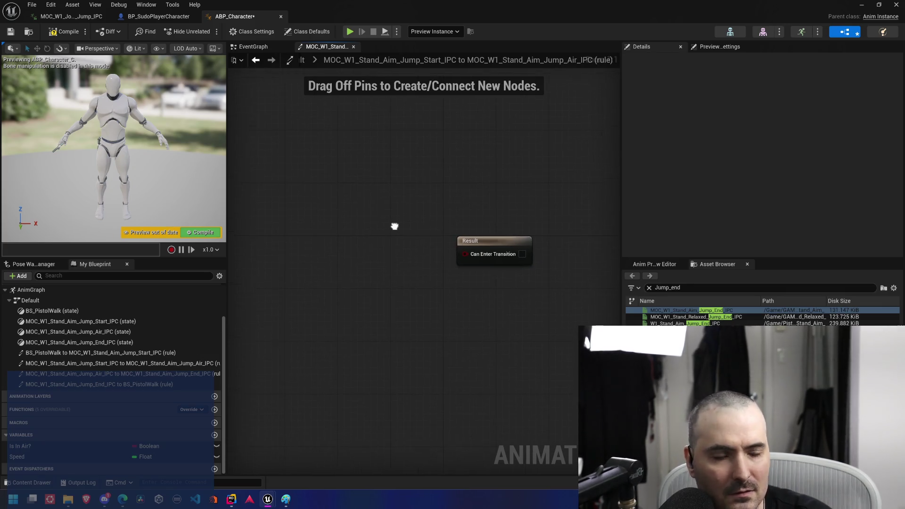
right_click(365, 238)
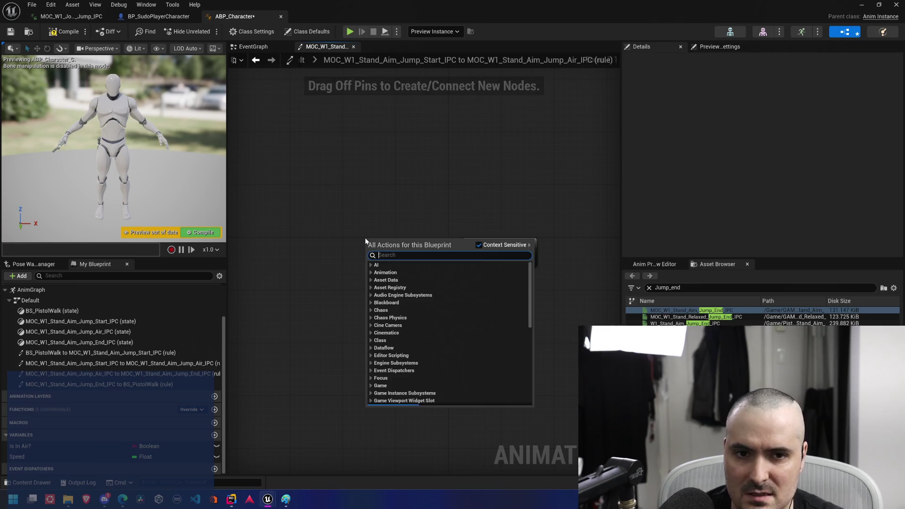
text(jump)
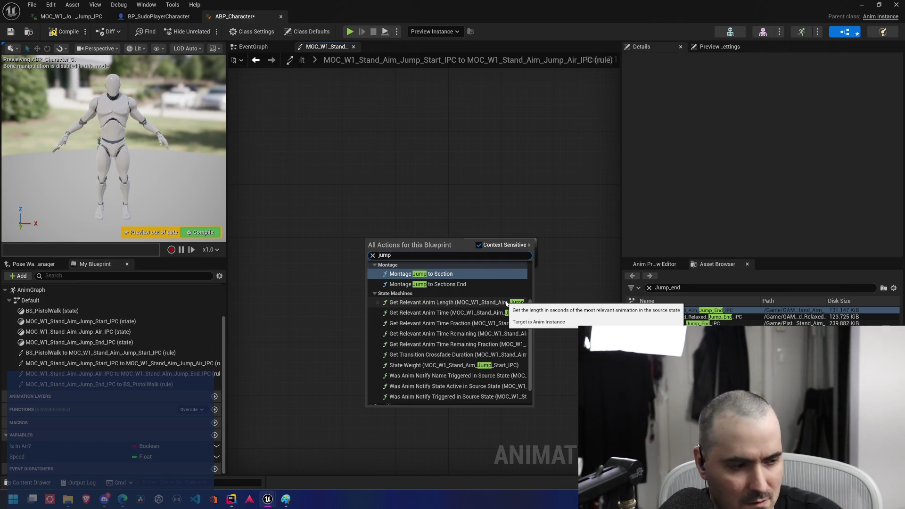
text(_start)
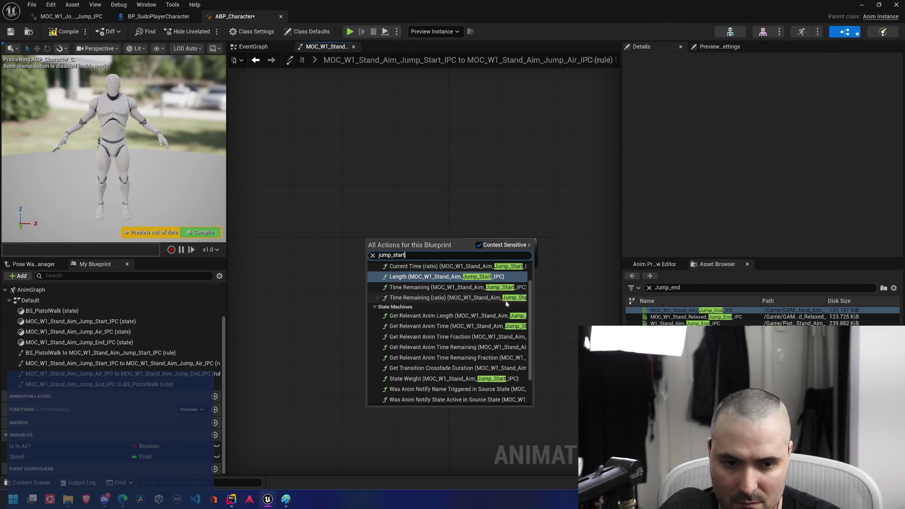
click(471, 277)
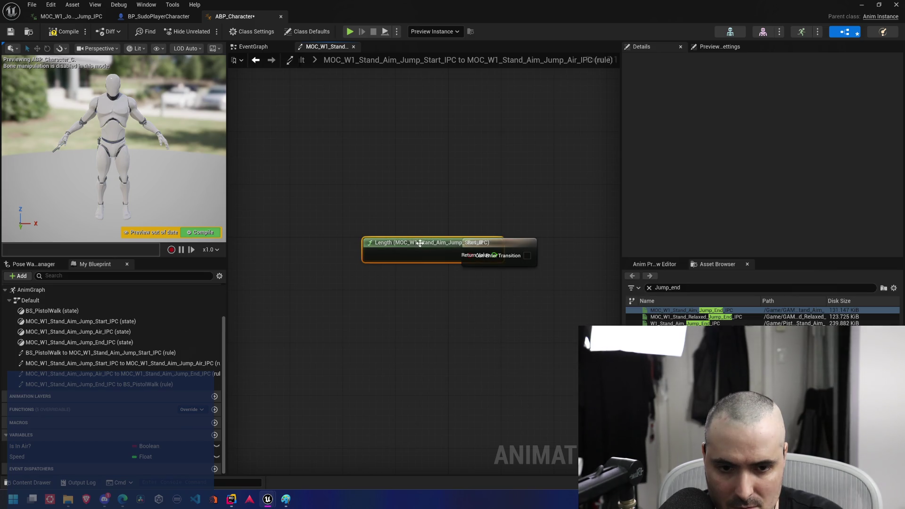
Drive Can Enter Transition with Length < 0.1 and save the animation blueprint
drag(418, 241, 301, 240)
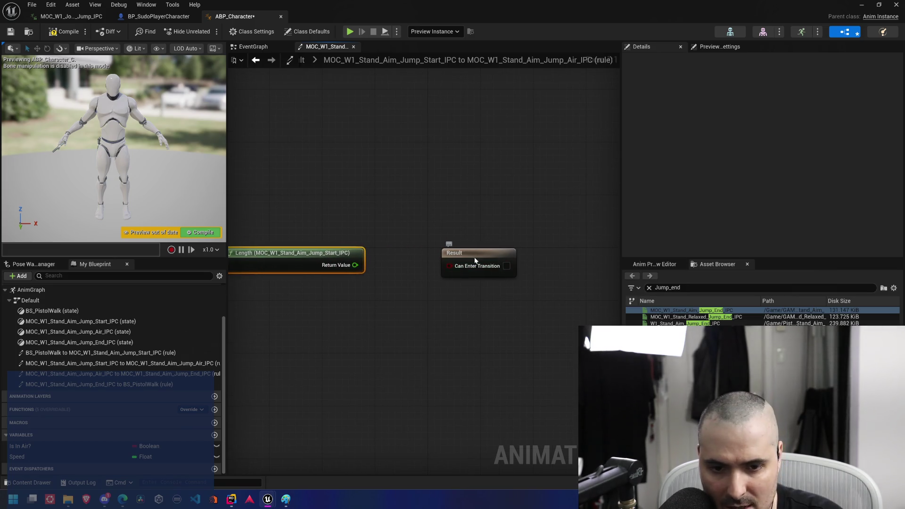
drag(443, 264, 495, 266)
drag(355, 265, 426, 280)
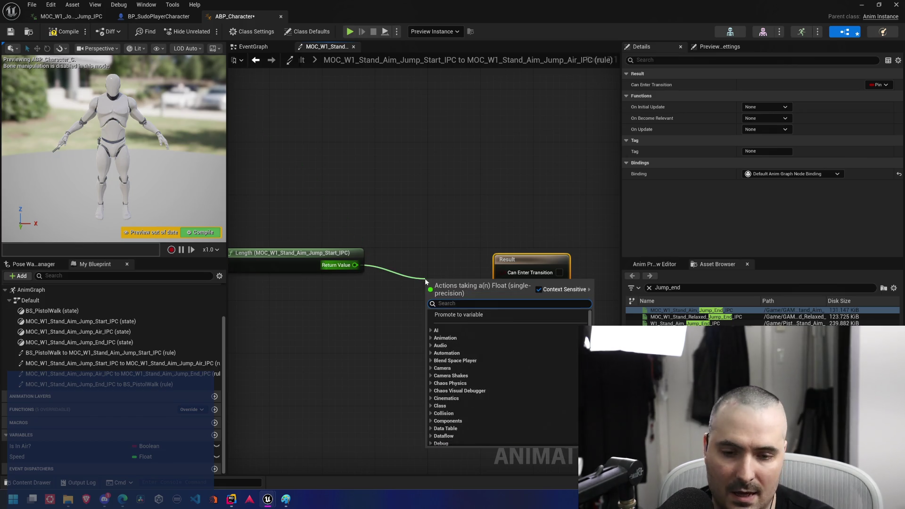
text(<)
key(Return)
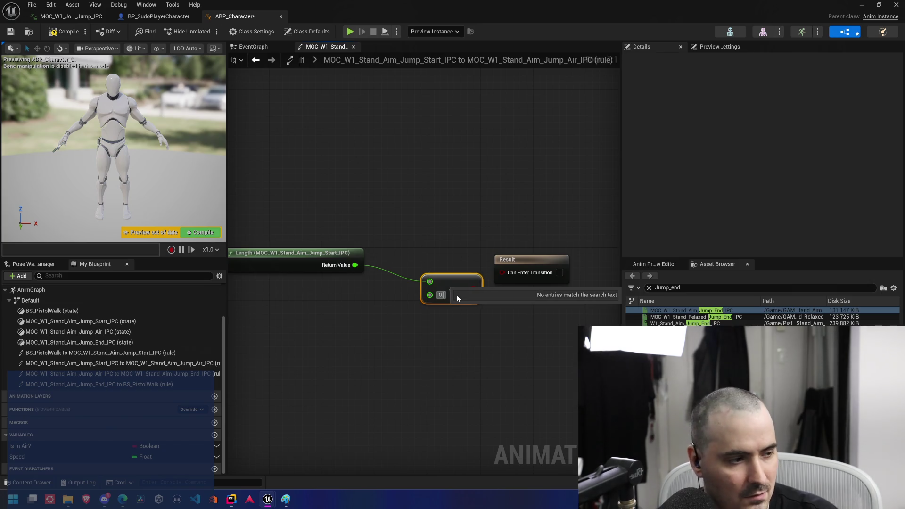
text(0.1)
mouse_move(476, 288)
mouse_down()
mouse_move(503, 271)
mouse_move(445, 259)
mouse_up()
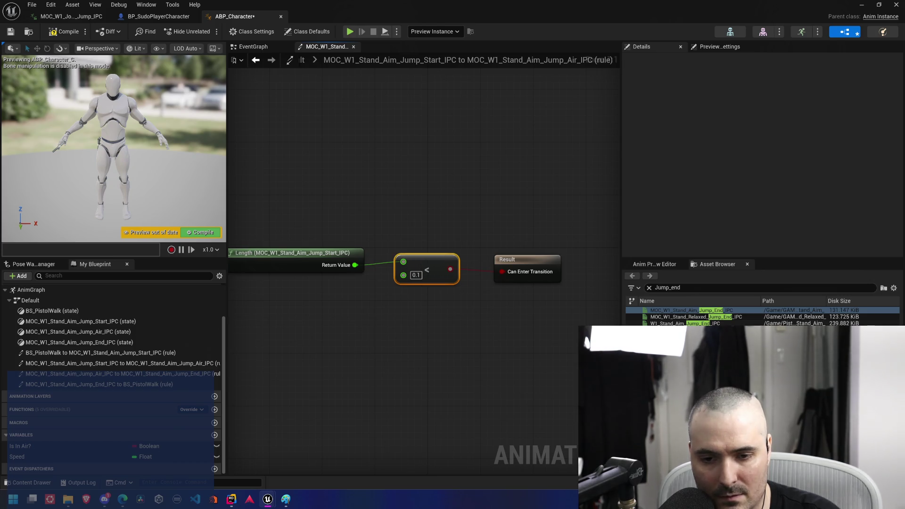
mouse_move(438, 208)
mouse_down()
mouse_move(527, 204)
mouse_move(487, 194)
mouse_move(450, 203)
mouse_up()
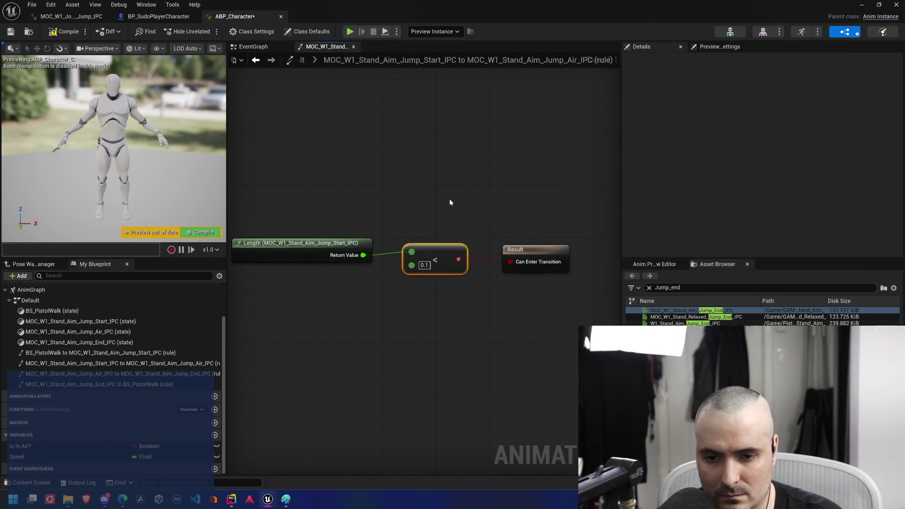
key(ctrl+s)
click(394, 173)
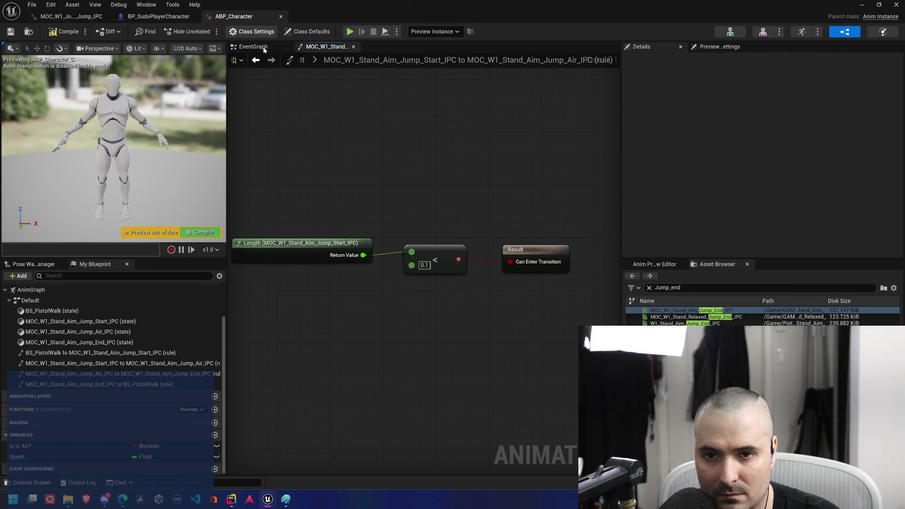
In the Jump_Air-to-Jump_End rule, feed NOT Is In Air? into Can Enter Transition
click(304, 61)
mouse_move(533, 231)
mouse_down()
mouse_move(568, 338)
mouse_move(501, 276)
mouse_move(522, 248)
mouse_up()
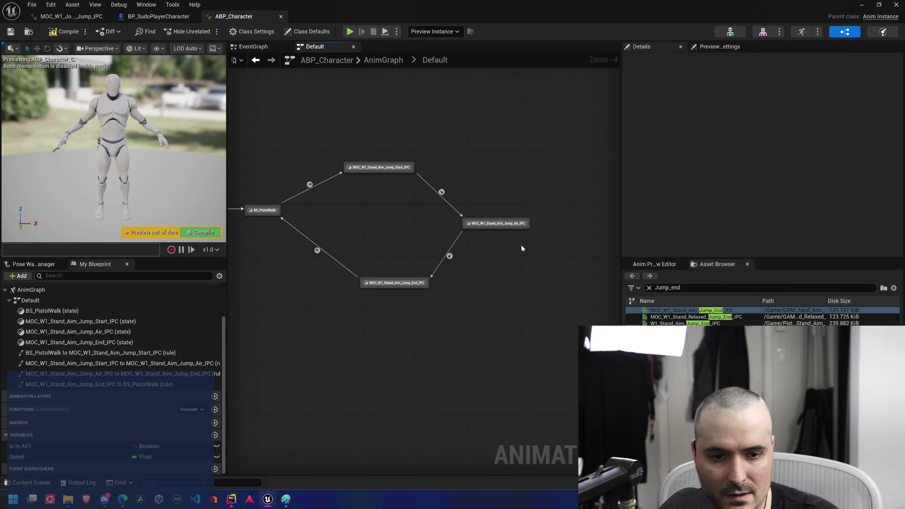
double_click(449, 257)
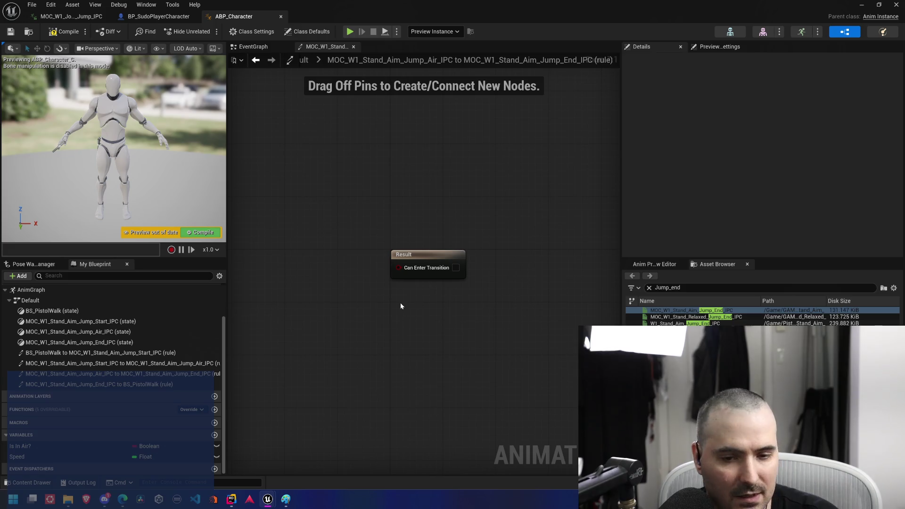
drag(325, 295, 400, 292)
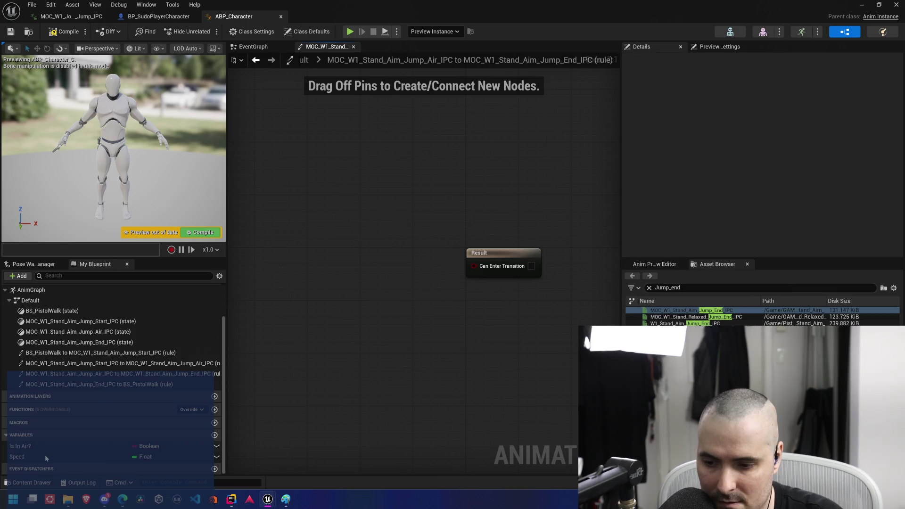
mouse_move(36, 448)
mouse_down()
mouse_move(375, 328)
mouse_move(372, 291)
mouse_move(444, 285)
mouse_up()
click(394, 308)
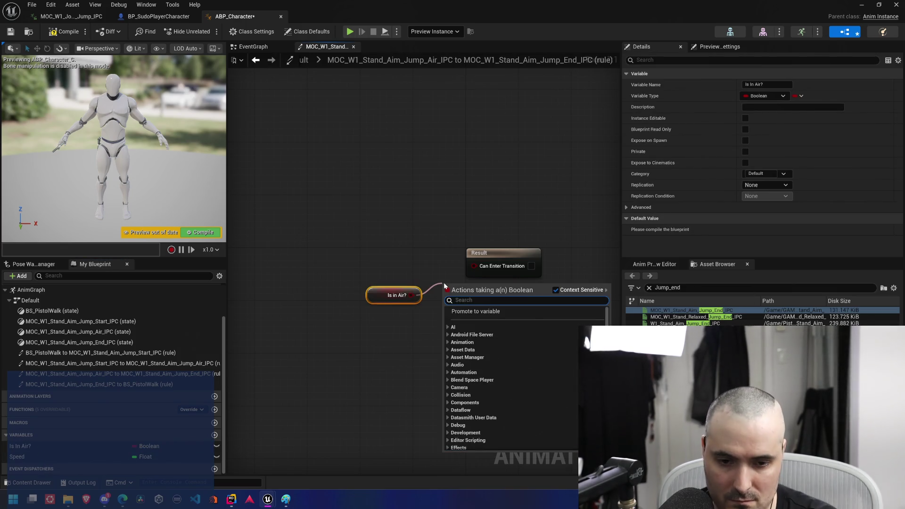
text(!)
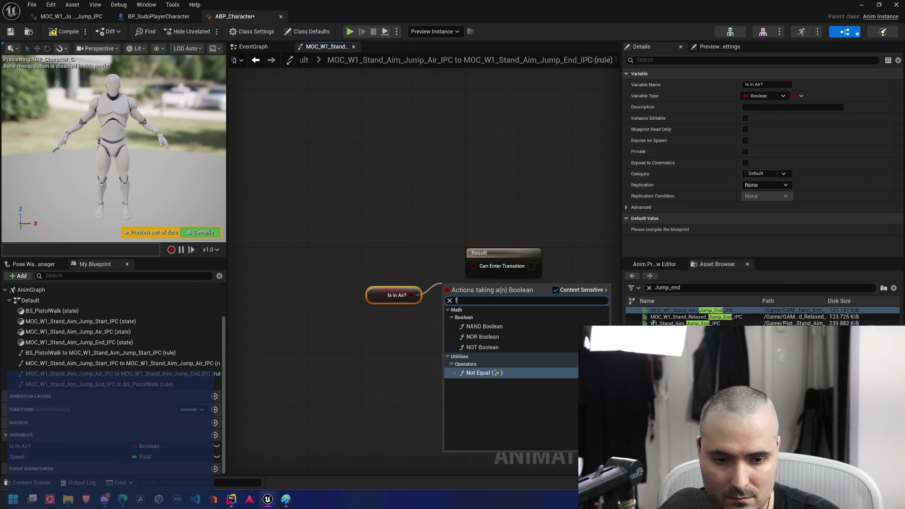
click(499, 348)
mouse_move(501, 288)
mouse_down()
mouse_move(509, 288)
mouse_move(492, 267)
mouse_move(478, 266)
mouse_move(578, 273)
mouse_move(566, 282)
mouse_up()
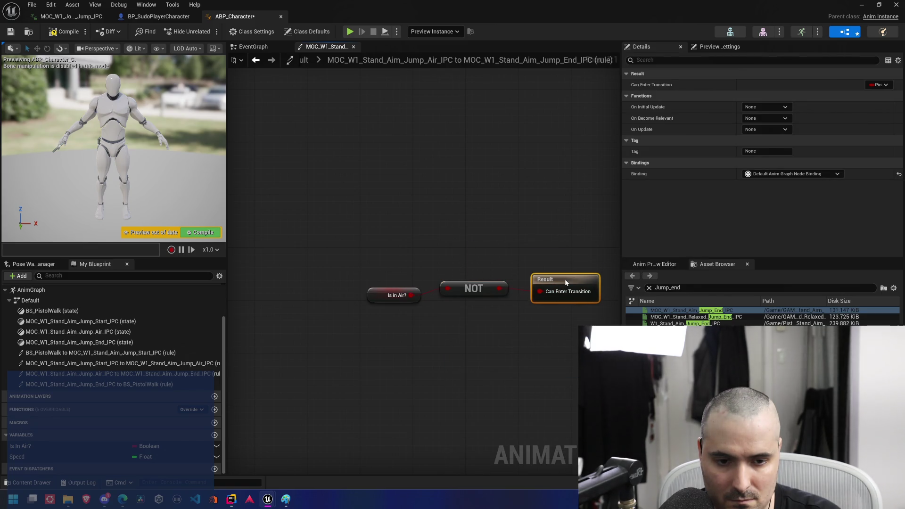
click(304, 61)
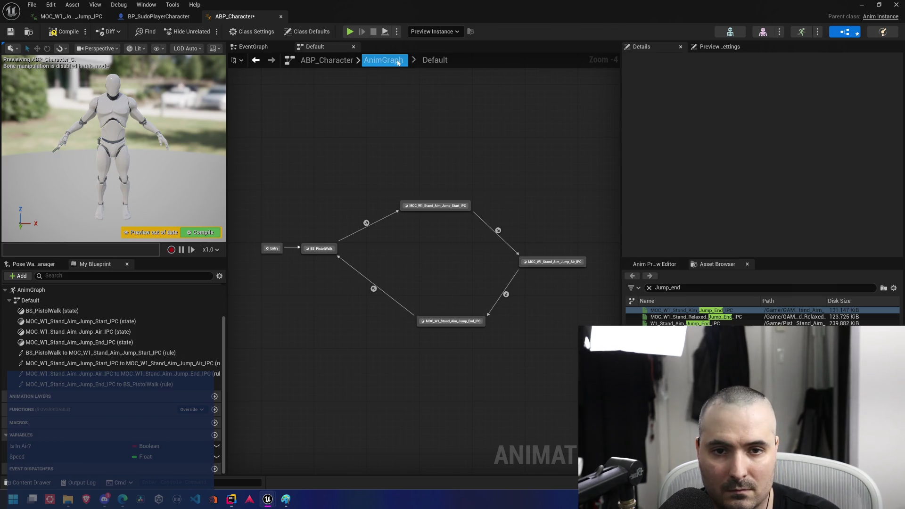
double_click(374, 289)
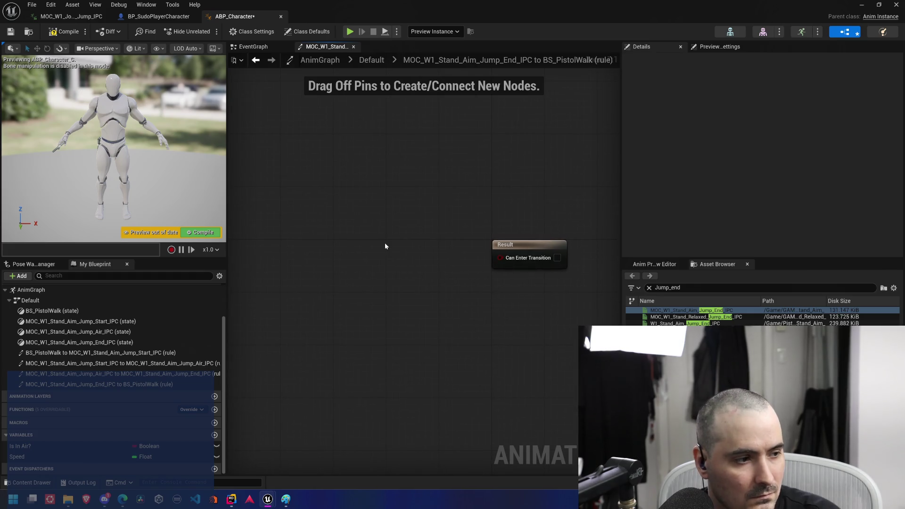
right_click(386, 274)
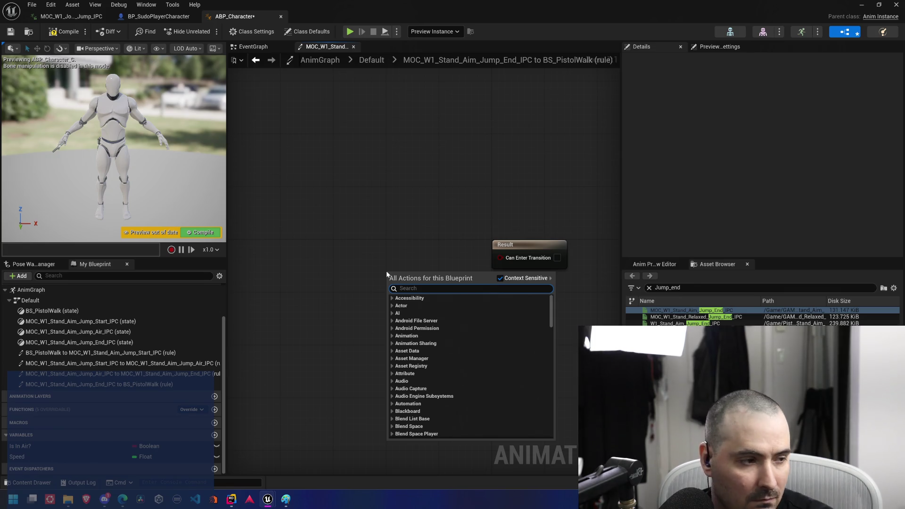
text(jumpa)
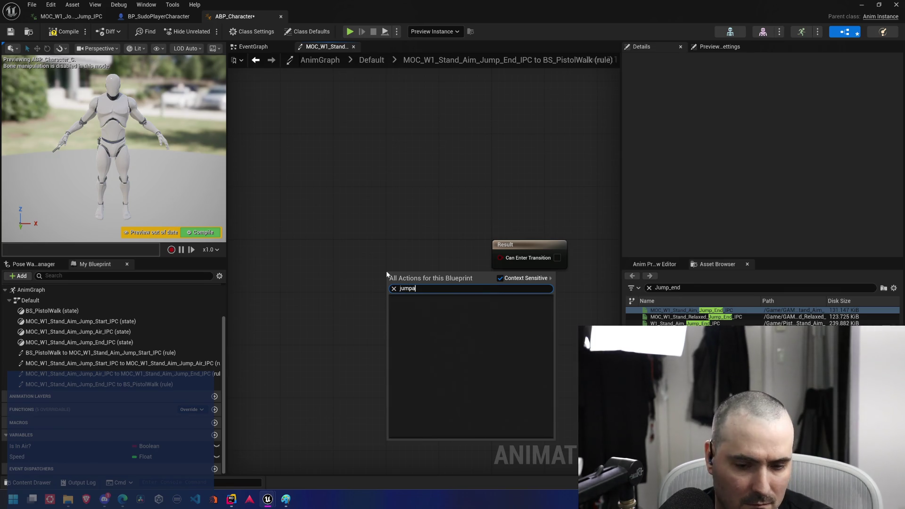
key(BackSpace)
key(BackSpace)
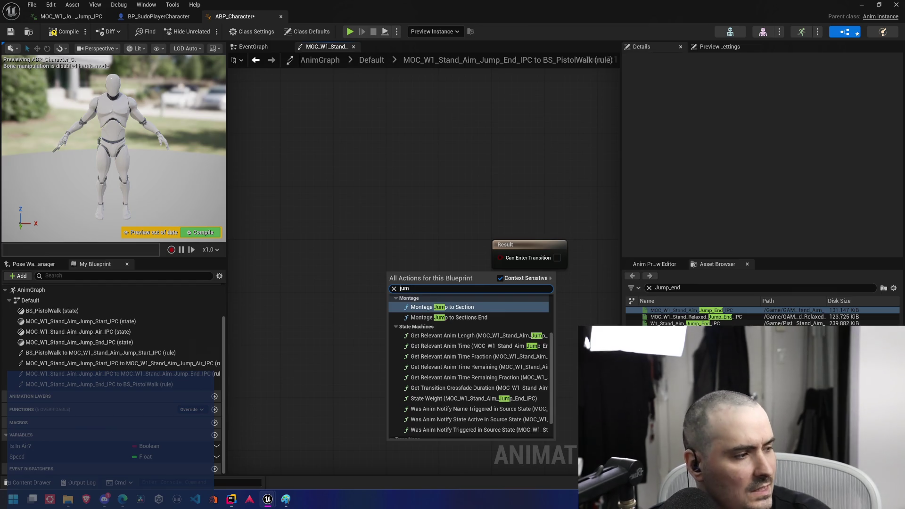
key(Escape)
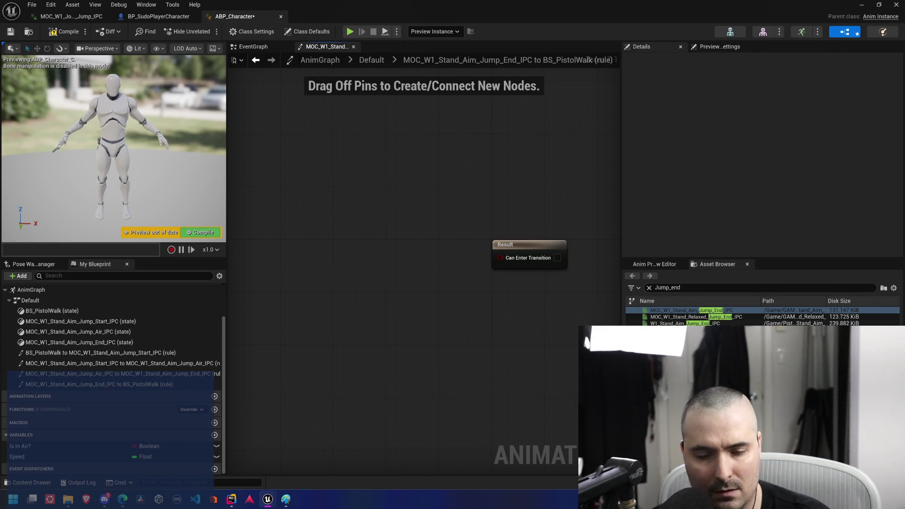
drag(405, 238, 399, 229)
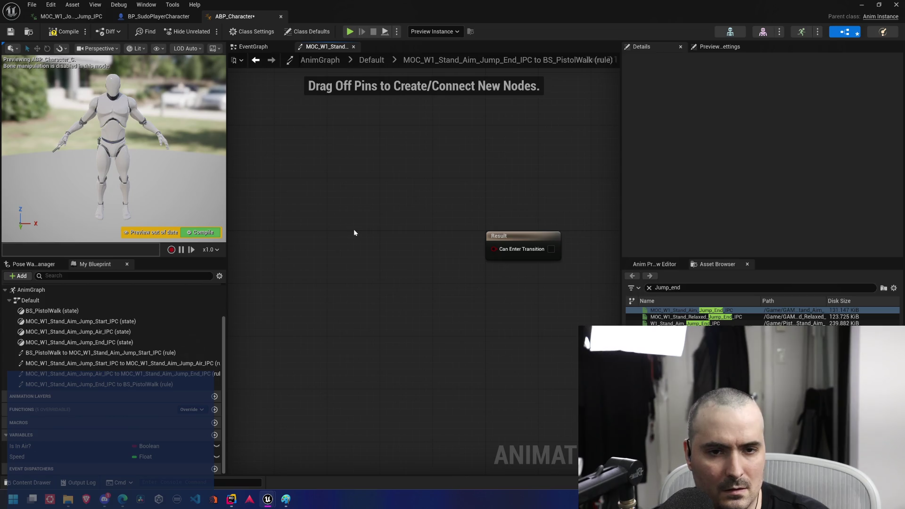
mouse_move(354, 229)
mouse_down()
mouse_move(387, 230)
mouse_move(356, 227)
mouse_up()
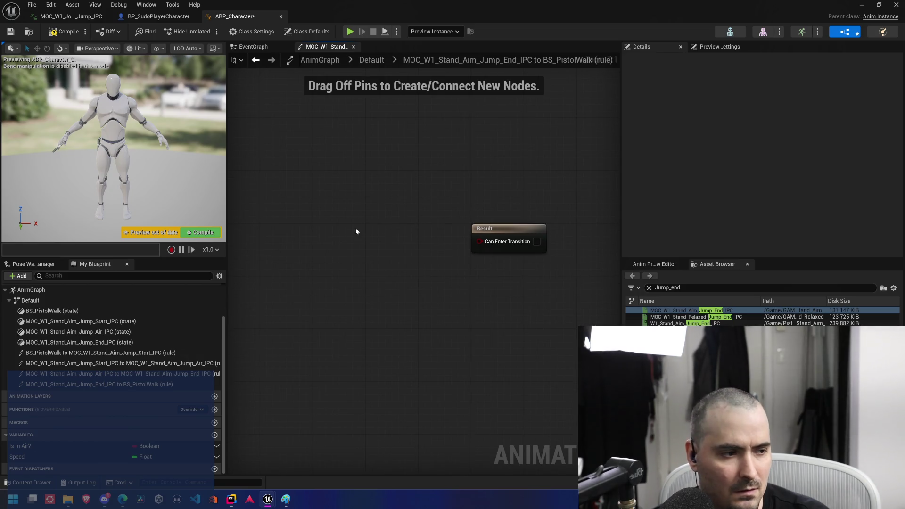
right_click(355, 228)
click(612, 242)
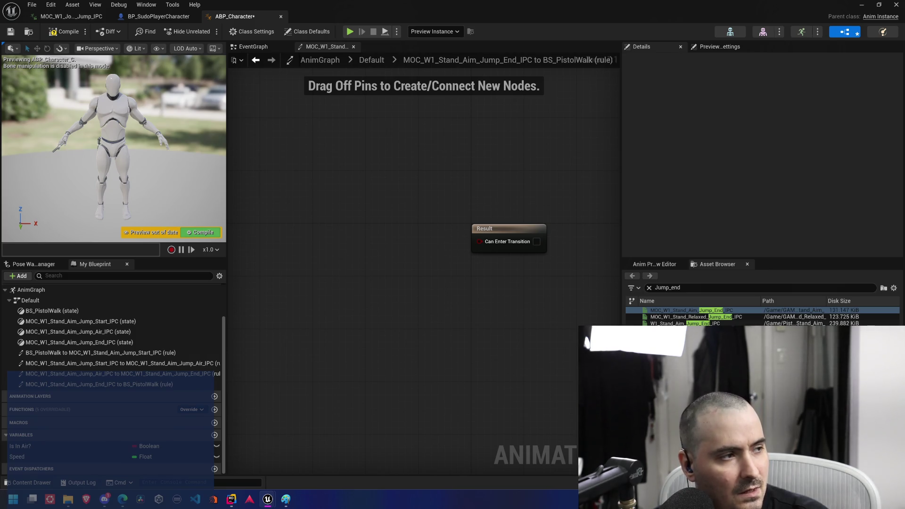
double_click(573, 129)
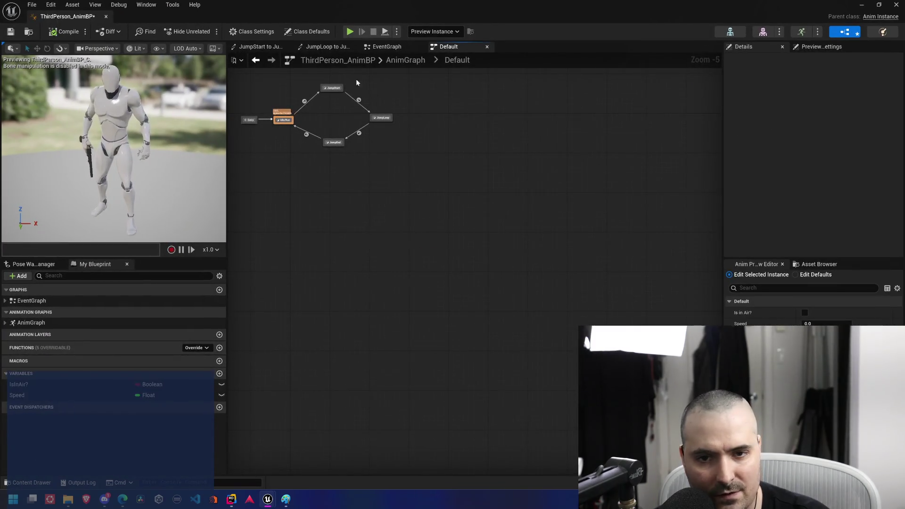
double_click(332, 88)
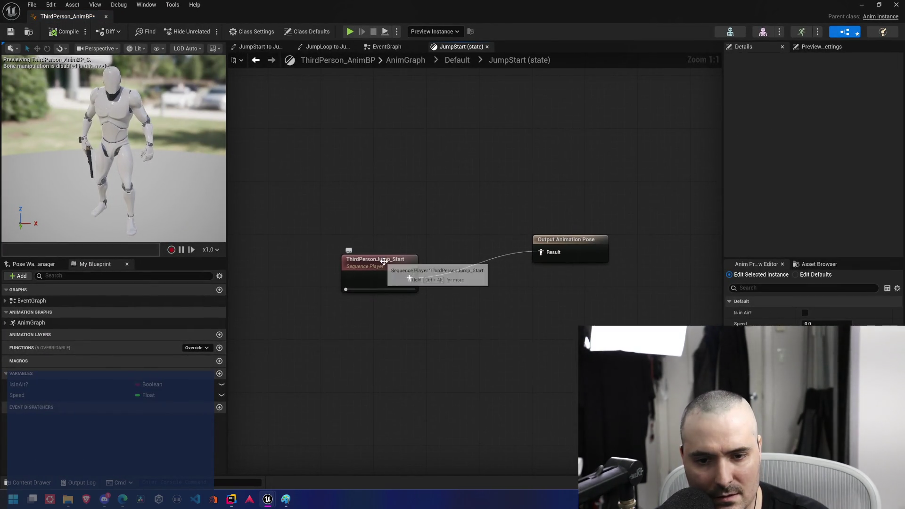
click(384, 262)
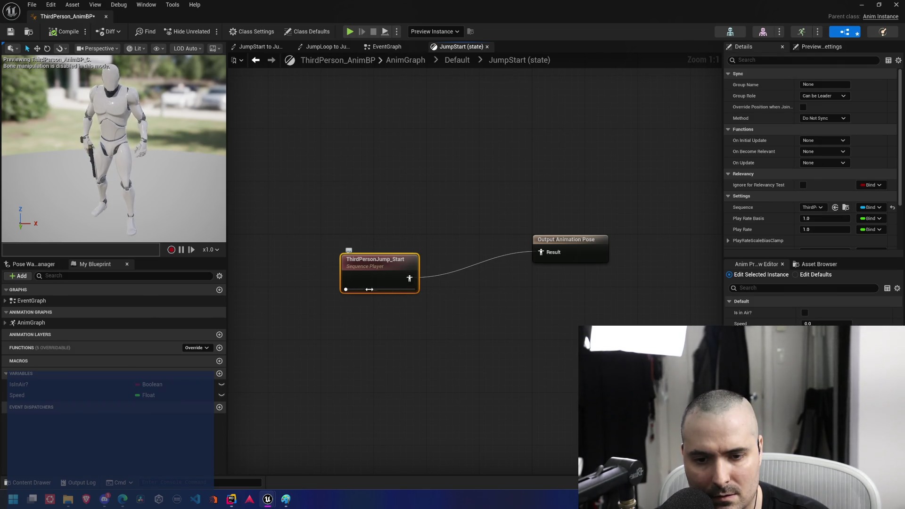
click(447, 187)
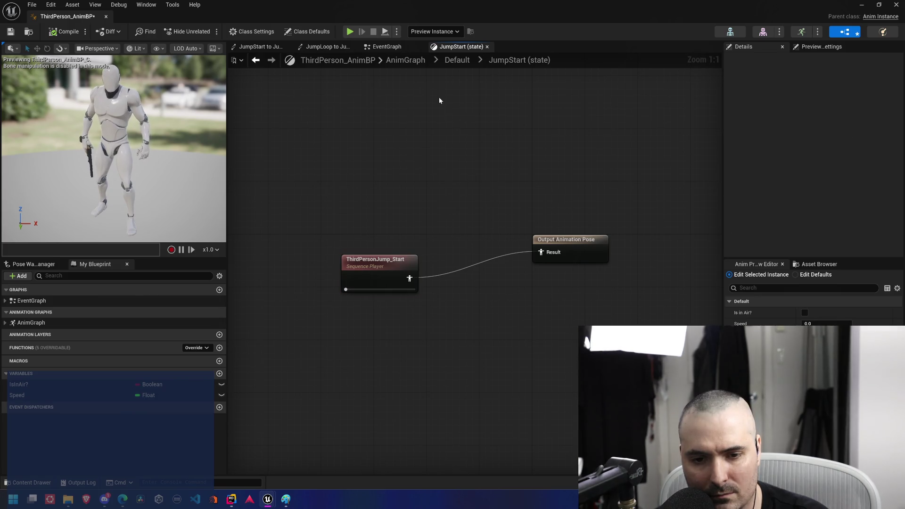
click(380, 49)
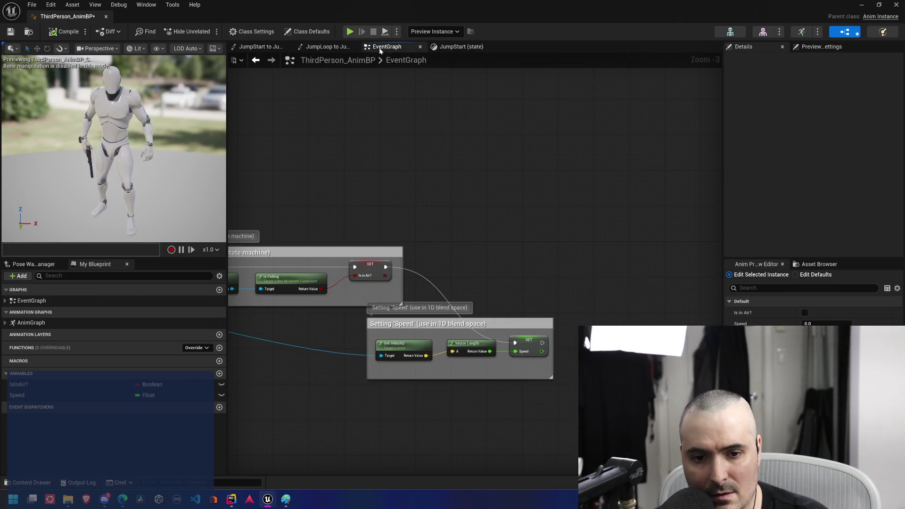
click(461, 46)
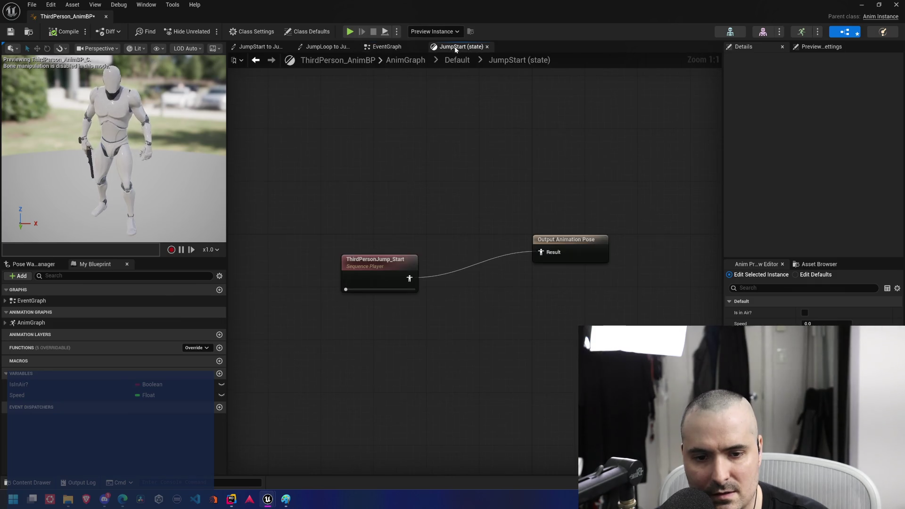
click(325, 47)
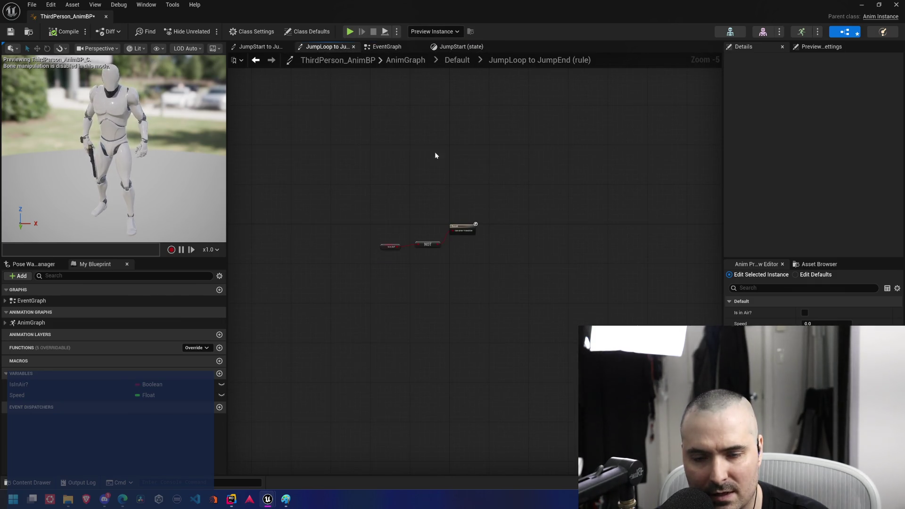
drag(435, 151, 377, 179)
click(396, 47)
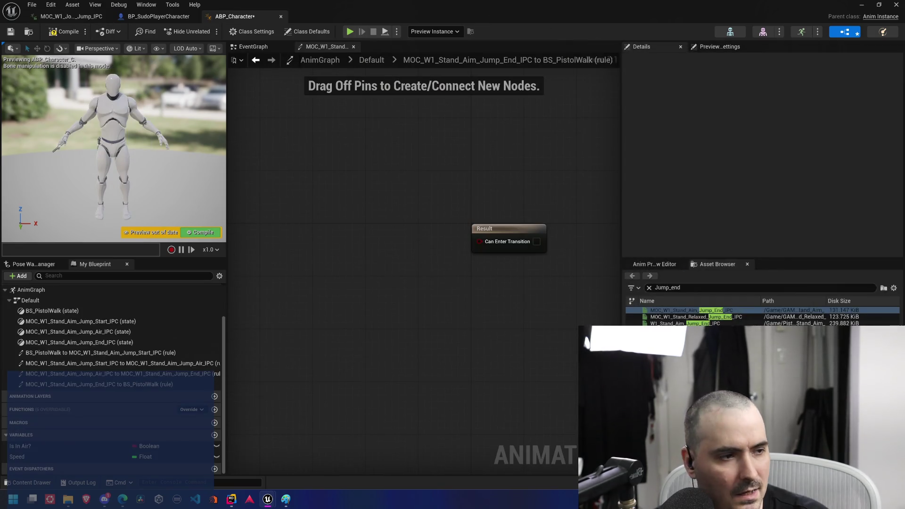
Add the Jump_End animation Length node left of the Result node
drag(441, 226, 347, 254)
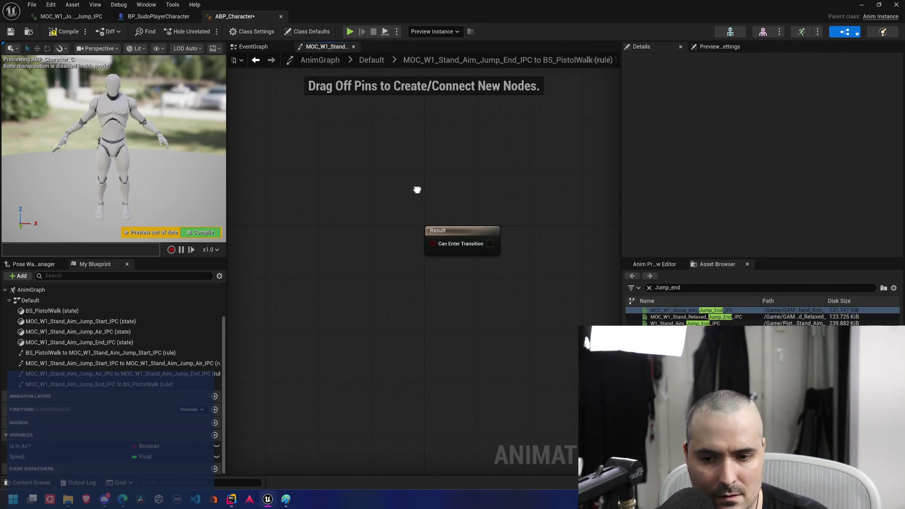
right_click(347, 255)
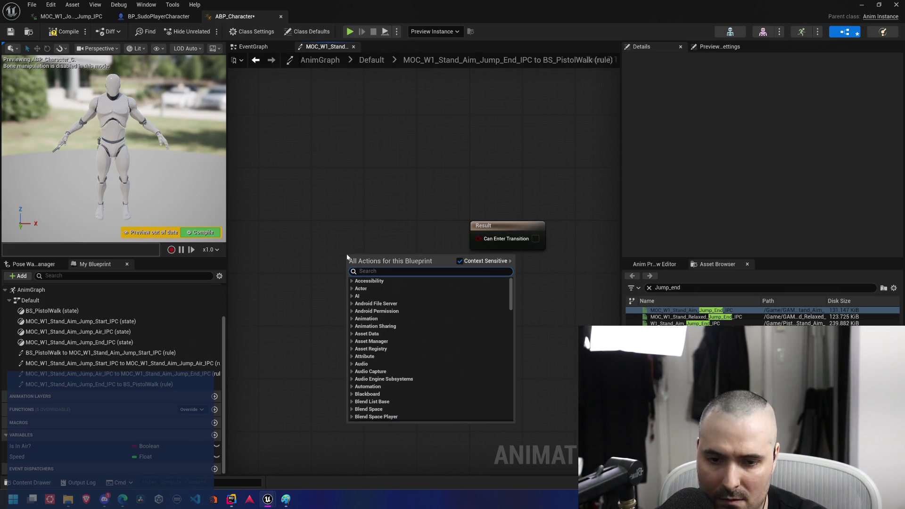
text(jump)
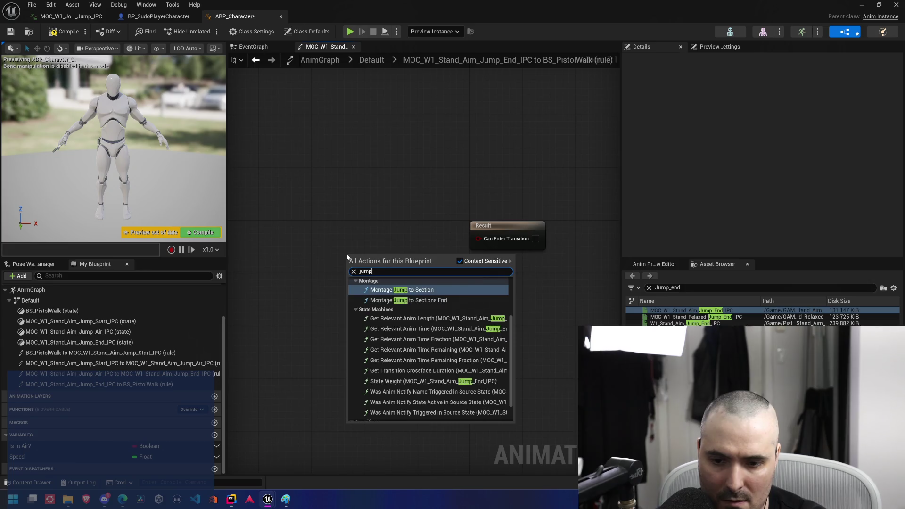
text(_end)
key(BackSpace)
key(BackSpace)
key(BackSpace)
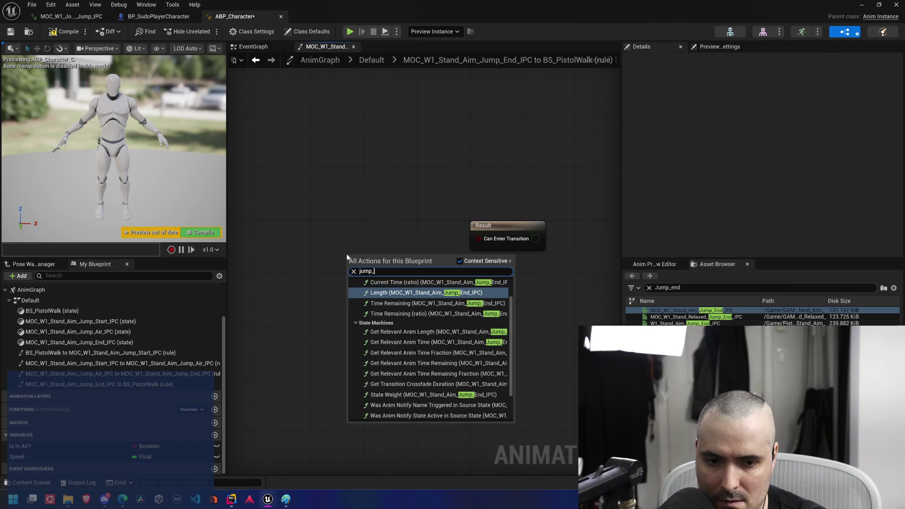
text(end)
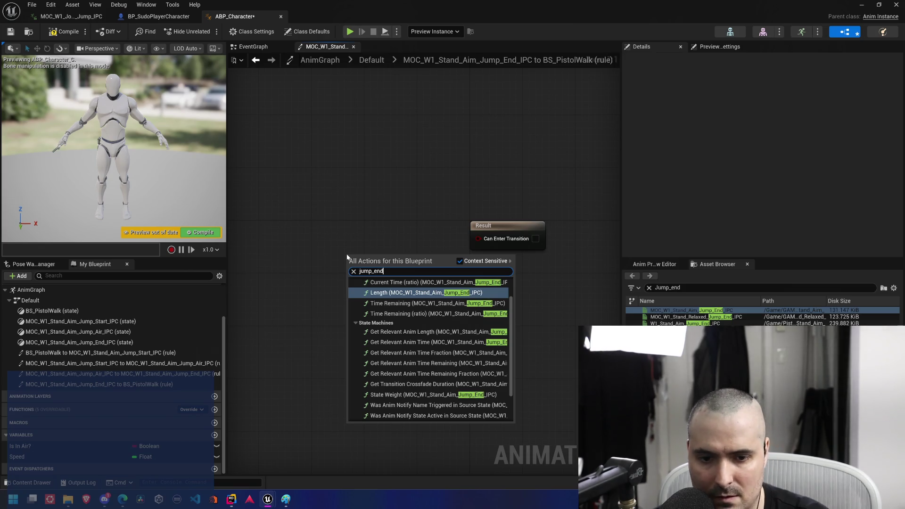
click(453, 293)
mouse_move(416, 258)
mouse_down()
mouse_move(276, 225)
mouse_move(275, 238)
mouse_up()
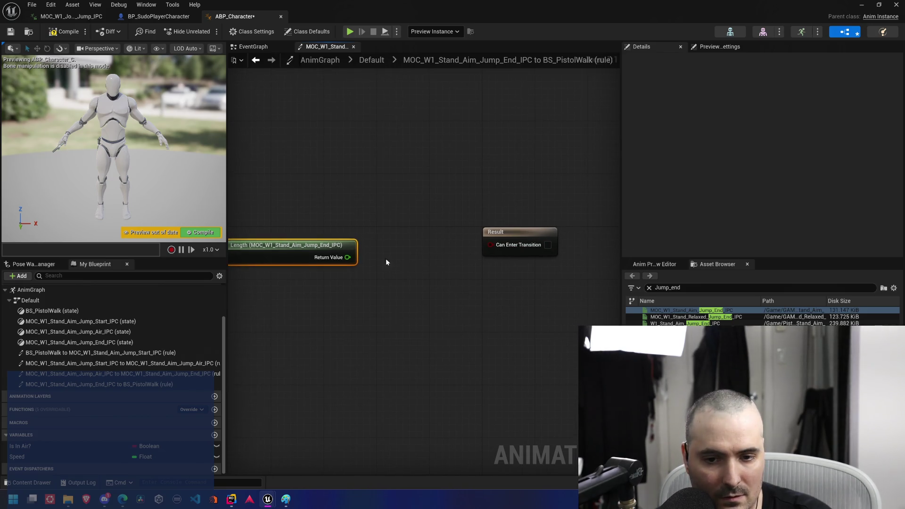
Wire Length < 0.1 into Can Enter Transition and compile the animation blueprint
mouse_move(347, 257)
mouse_down()
mouse_move(424, 257)
mouse_move(409, 256)
mouse_up()
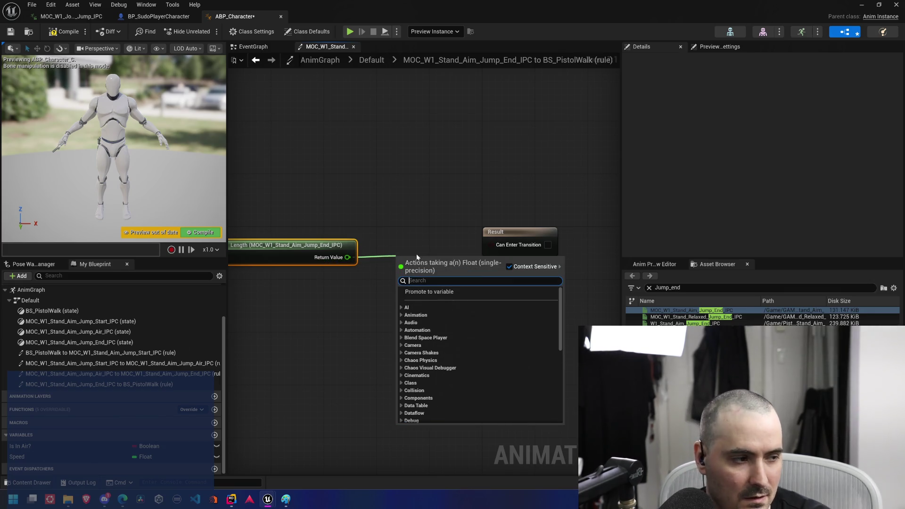
text(<)
key(Return)
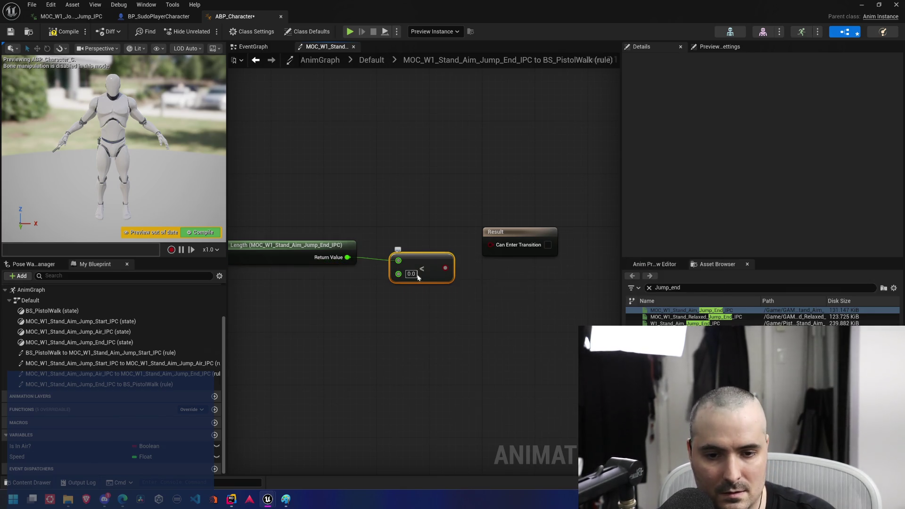
text(0.1)
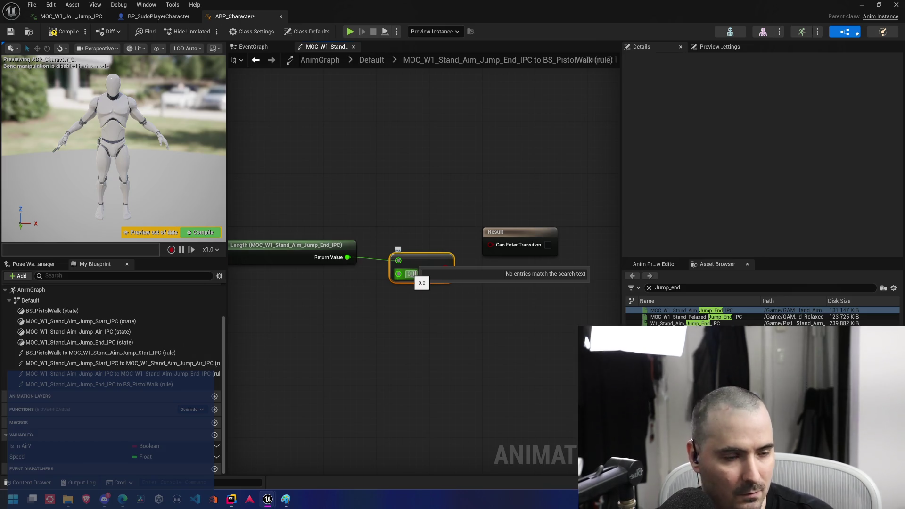
drag(447, 268, 490, 245)
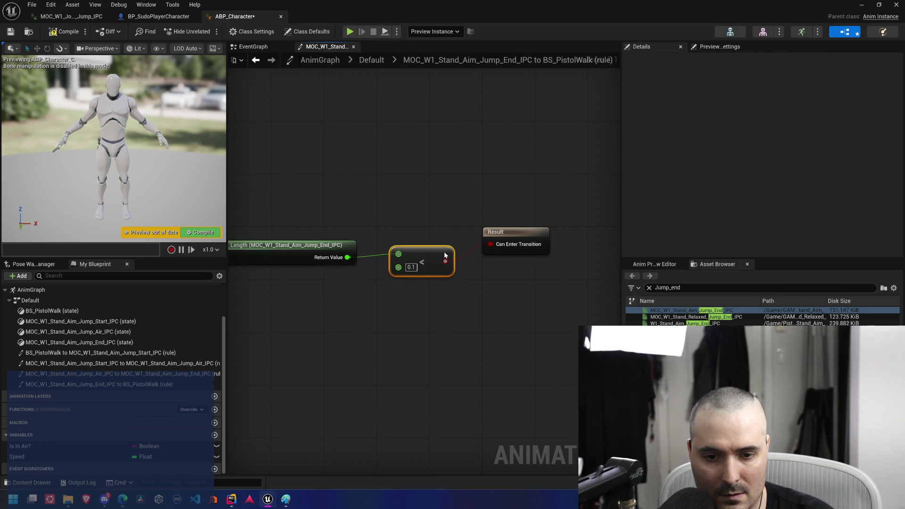
drag(516, 233, 523, 246)
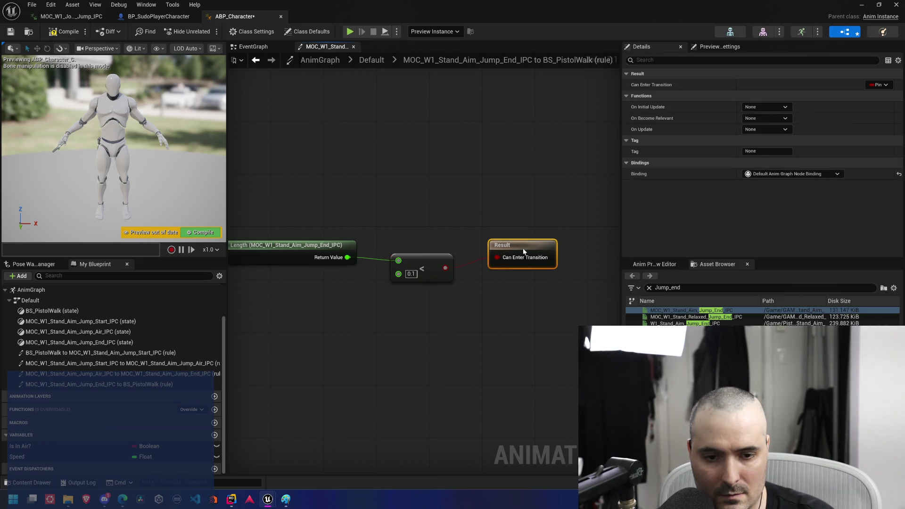
click(469, 191)
key(F7)
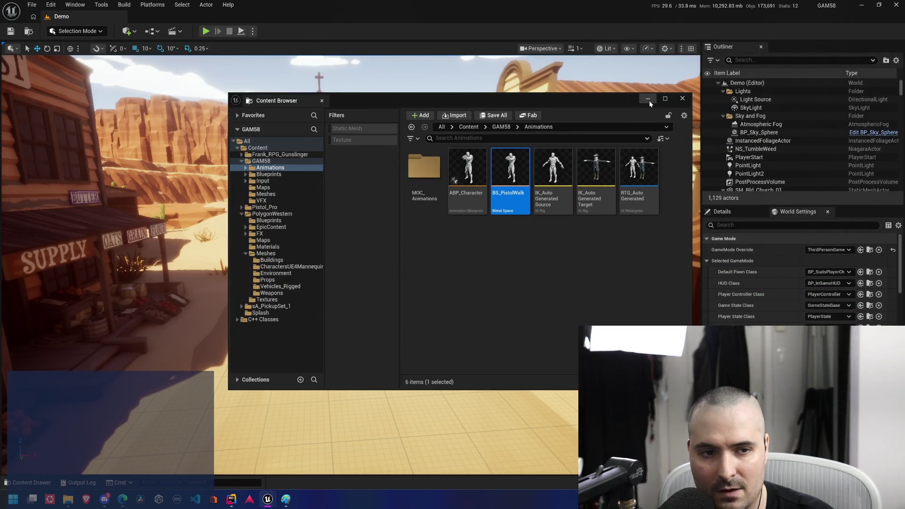
Play the Demo level, walk the character from the church down the western street, then stop
click(649, 100)
click(206, 31)
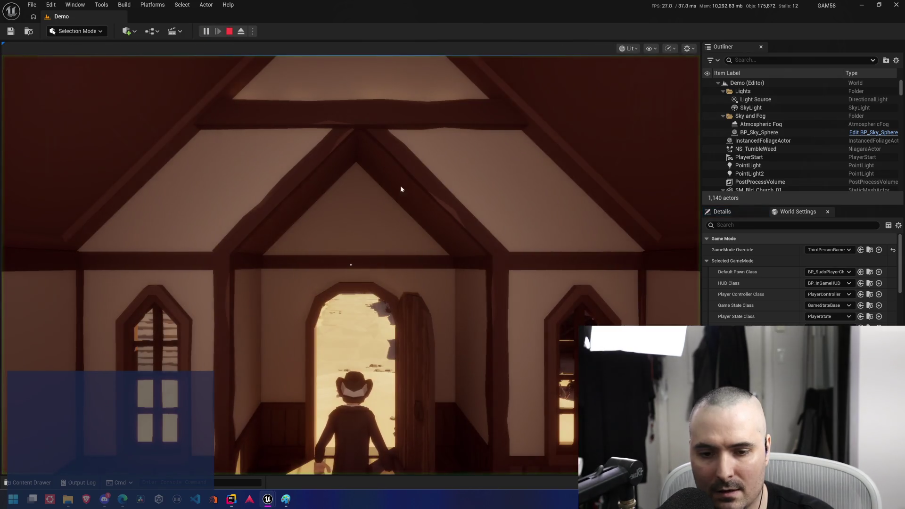
key(w)
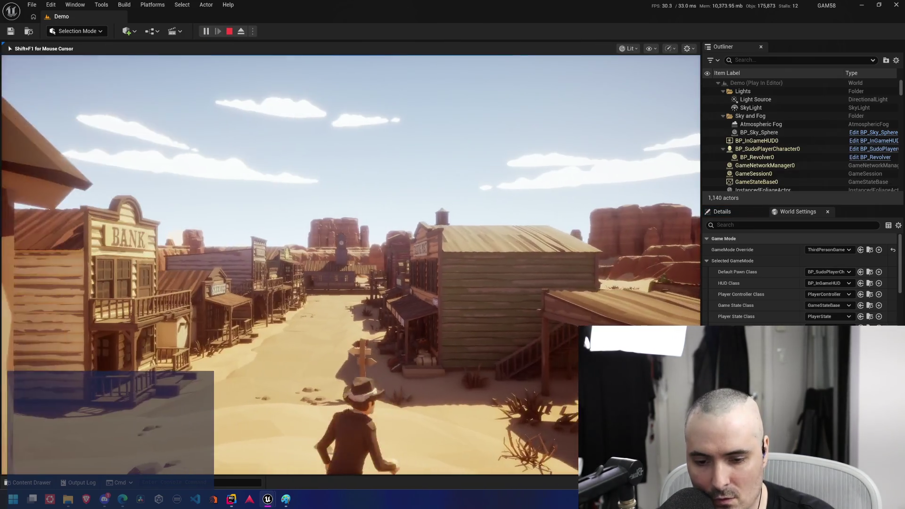
key(w)
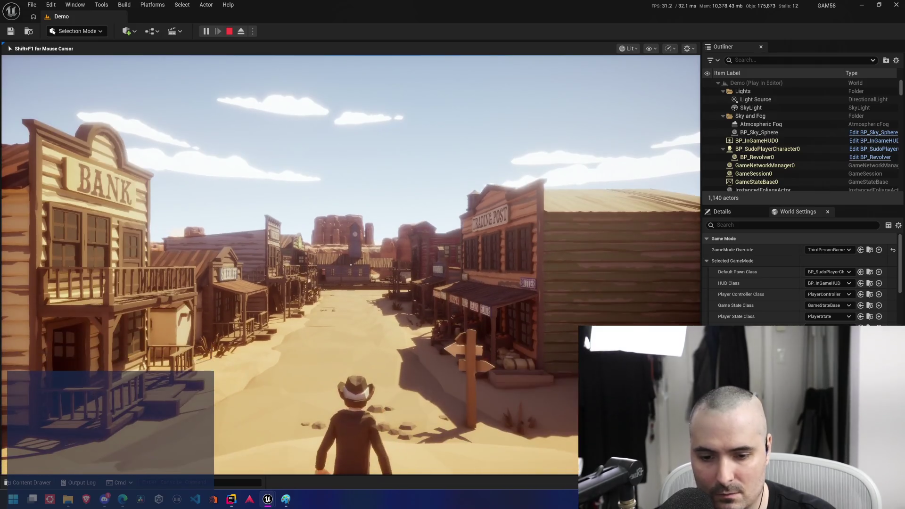
key(Escape)
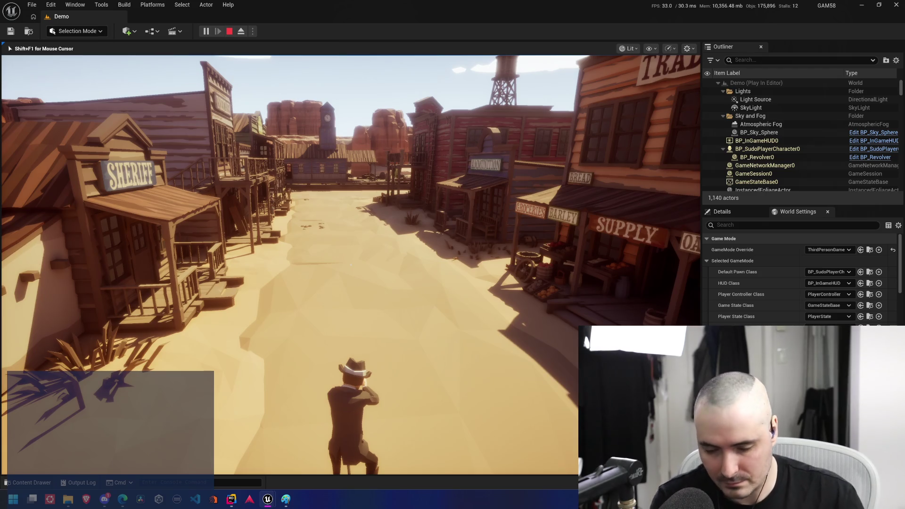
key(Escape)
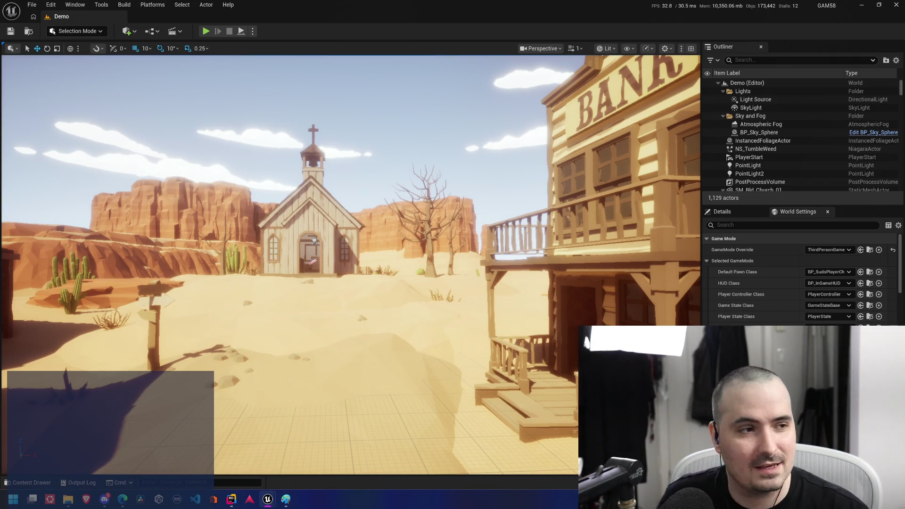
From BP_SudoPlayerCharacter, open the SK_Chr_Sheriff_01 mesh and its UE4_Mannequin_Skeleton
click(32, 483)
double_click(196, 370)
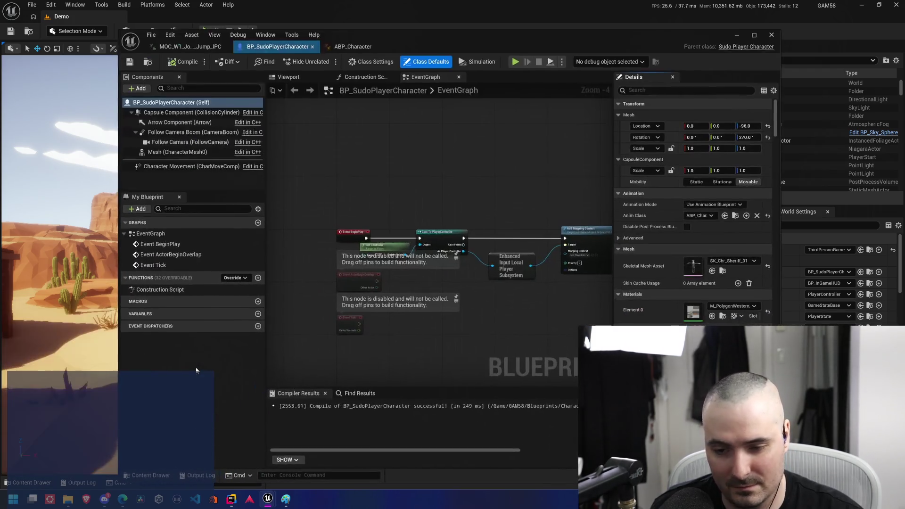
click(723, 271)
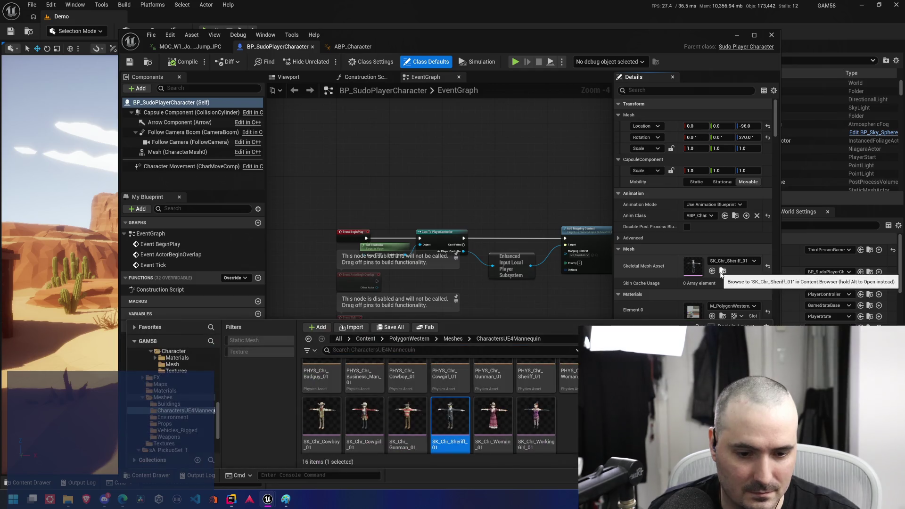
double_click(459, 431)
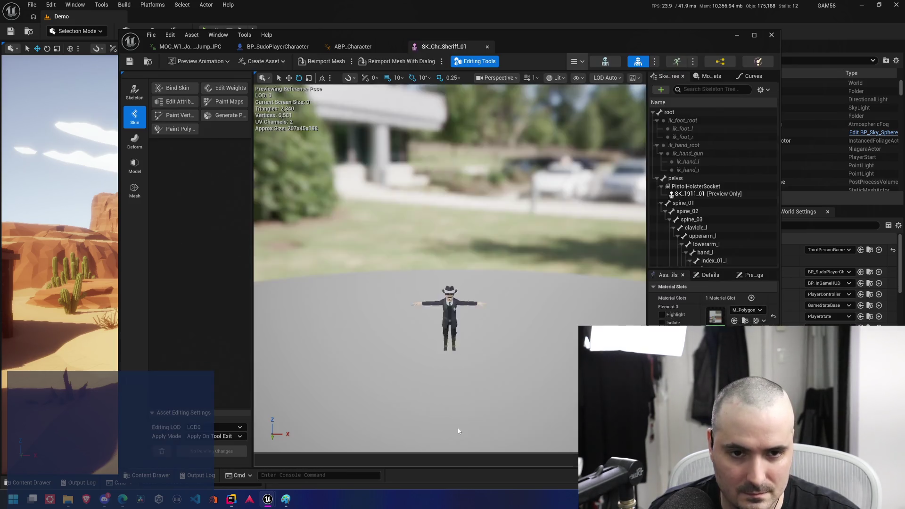
click(606, 64)
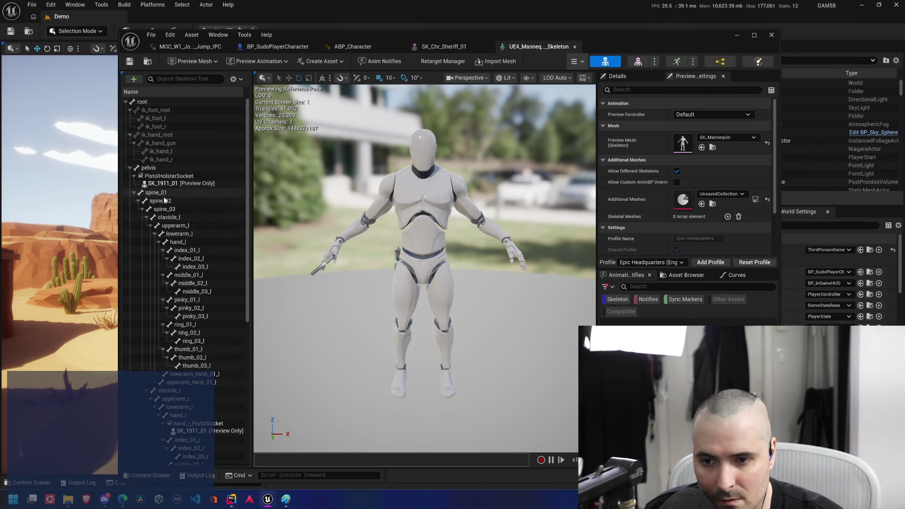
Copy the hand_r_PistolSocket name from the skeleton tree and return to BP_SudoPlayerCharacter
scroll(181, 255, down, 5)
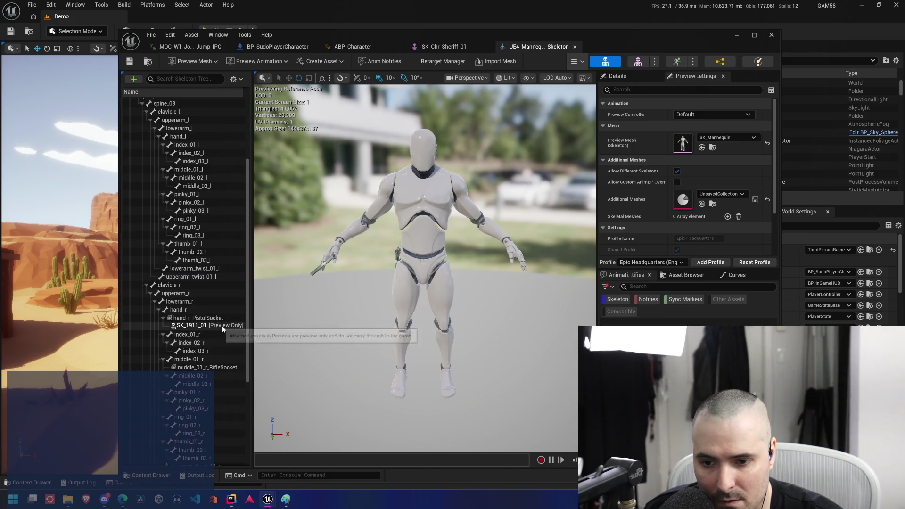
click(201, 318)
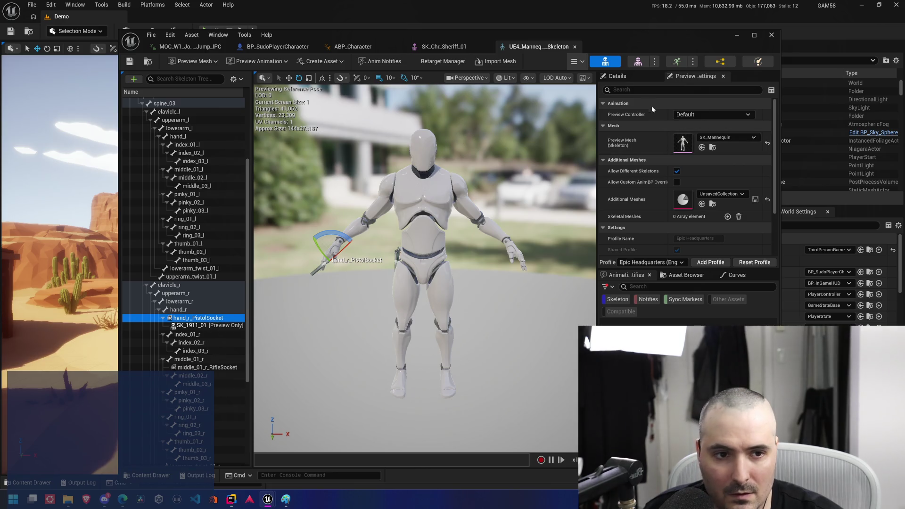
right_click(203, 318)
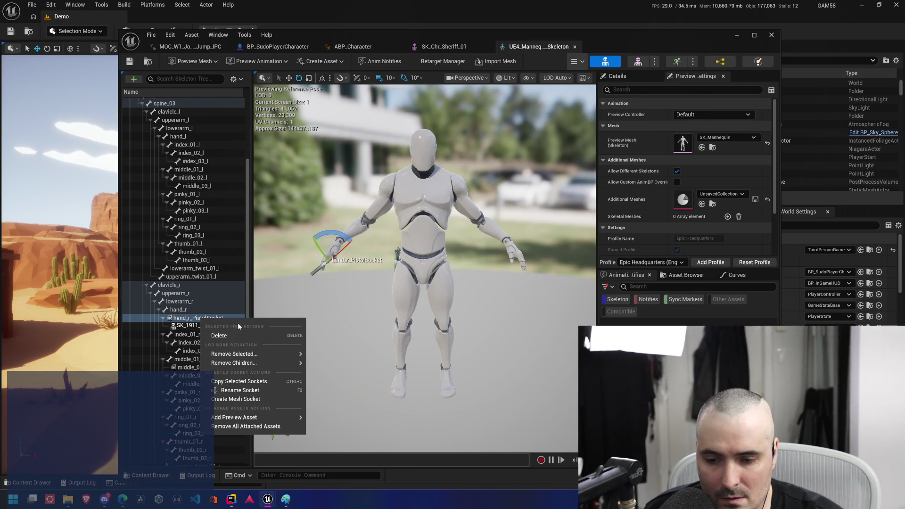
mouse_move(242, 418)
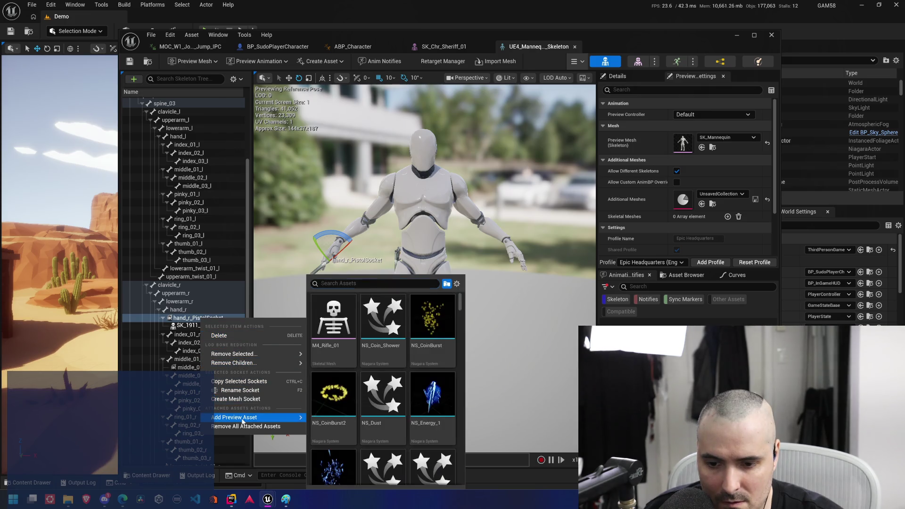
mouse_move(247, 363)
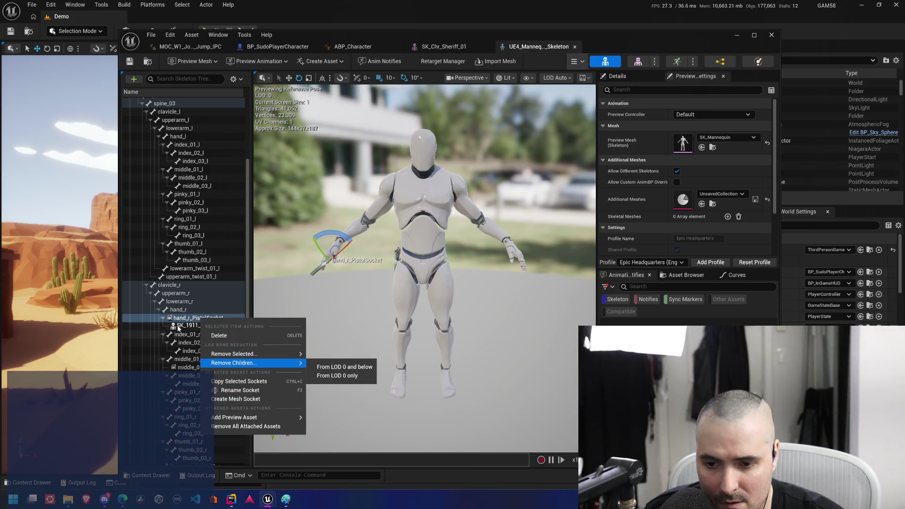
click(264, 391)
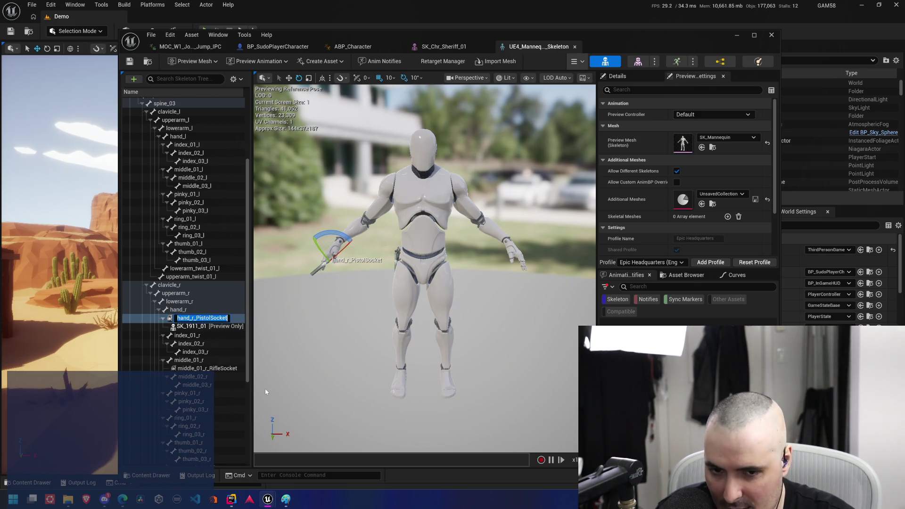
key(Return)
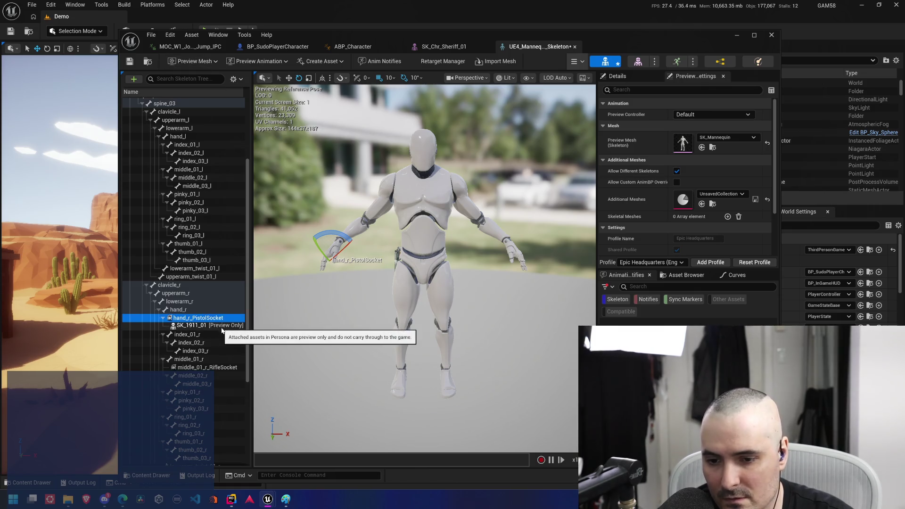
click(276, 49)
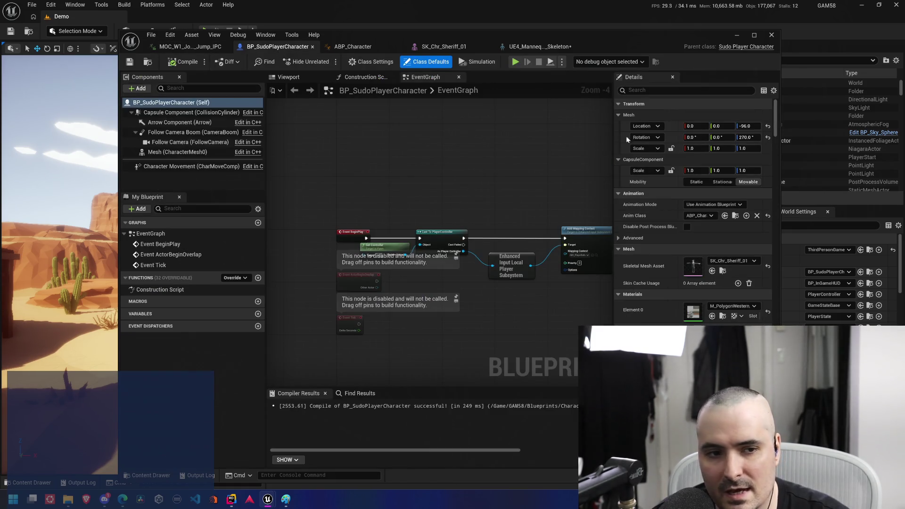
Set the character's Weapon Socket Name to hand_r_PistolSocket
click(649, 93)
text(wepo)
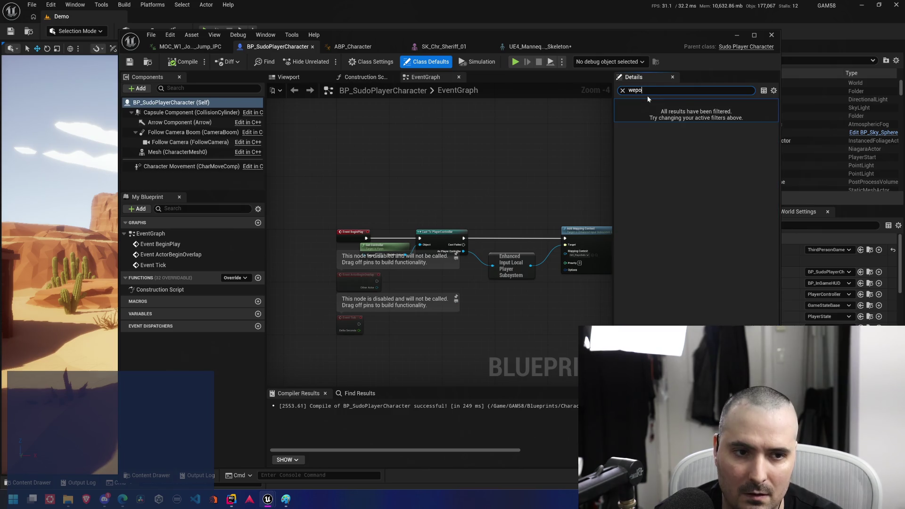
key(BackSpace)
key(BackSpace)
key(BackSpace)
text(a)
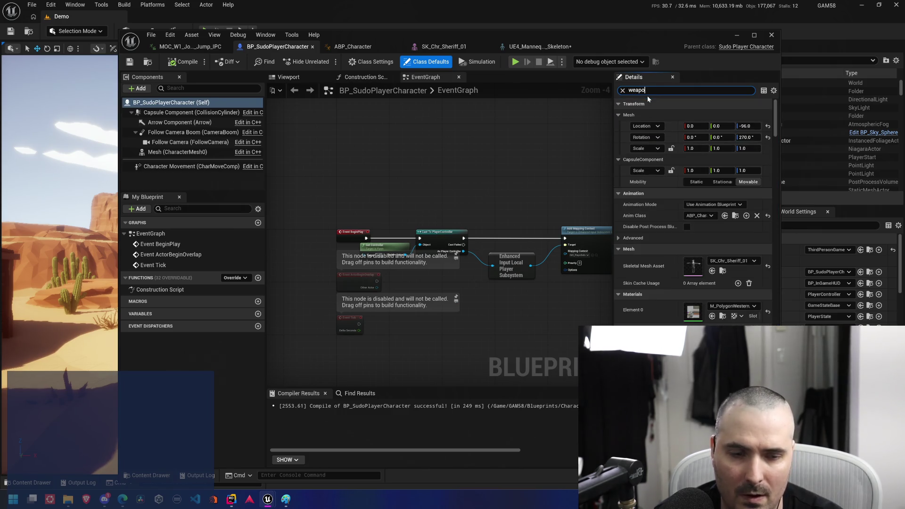
text(pon)
click(730, 114)
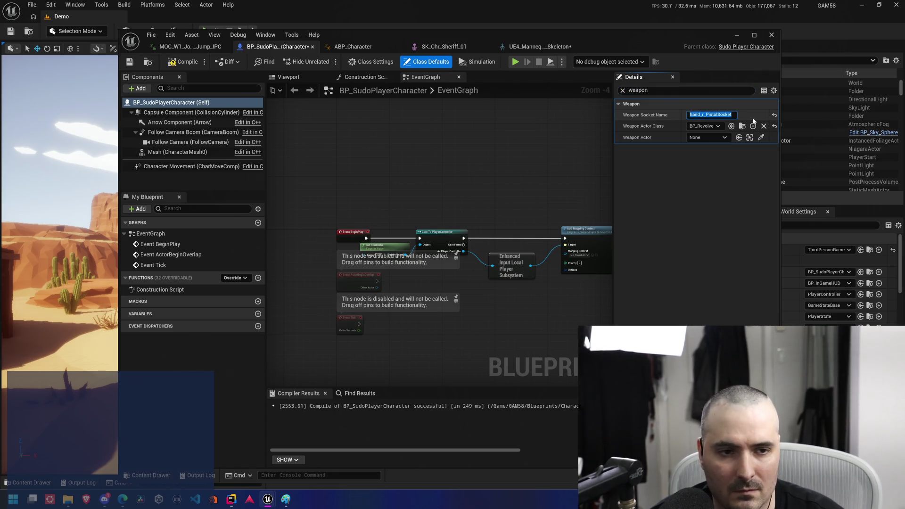
key(Return)
Compile the character Blueprint and save the mannequin skeleton
click(186, 63)
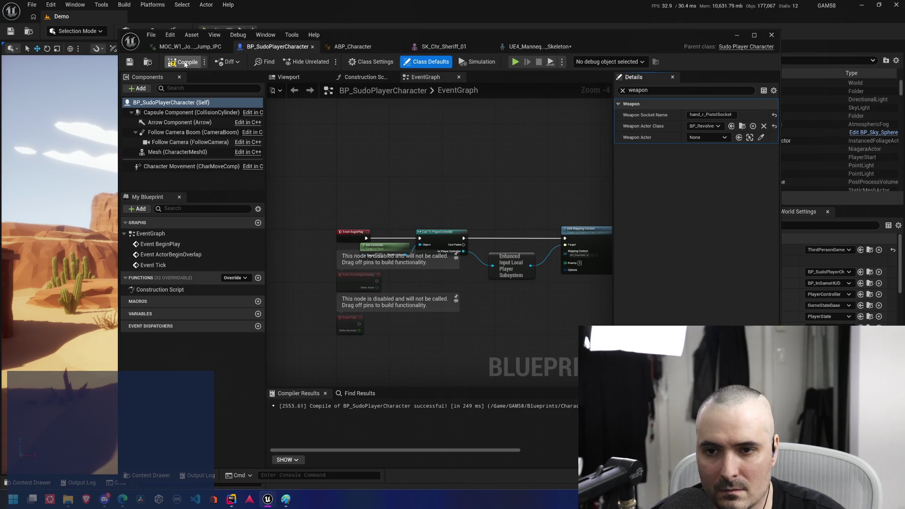
click(557, 47)
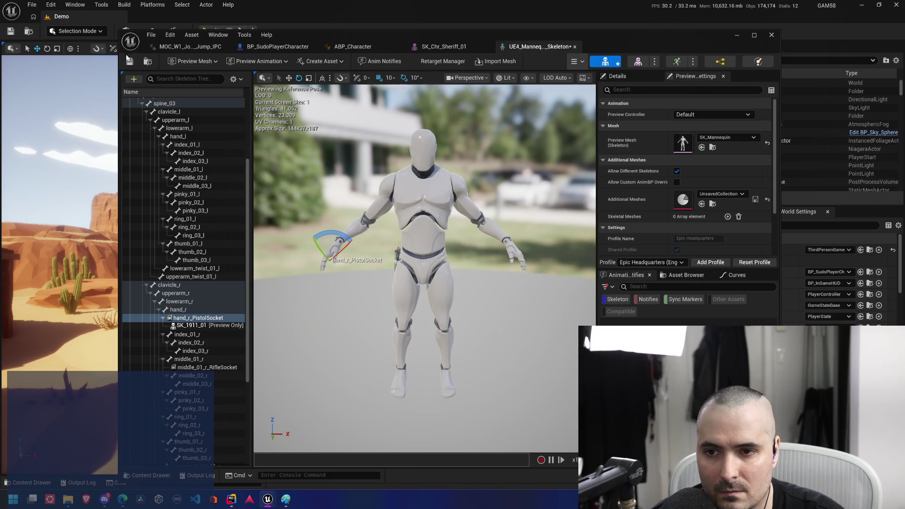
click(129, 61)
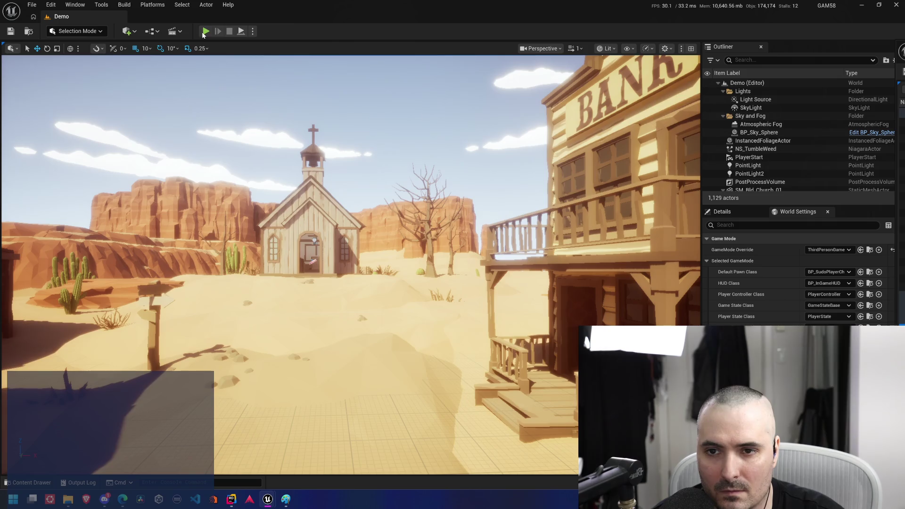
Play-test the Demo level with the sheriff holding the revolver, then stop and show the desktop
click(207, 31)
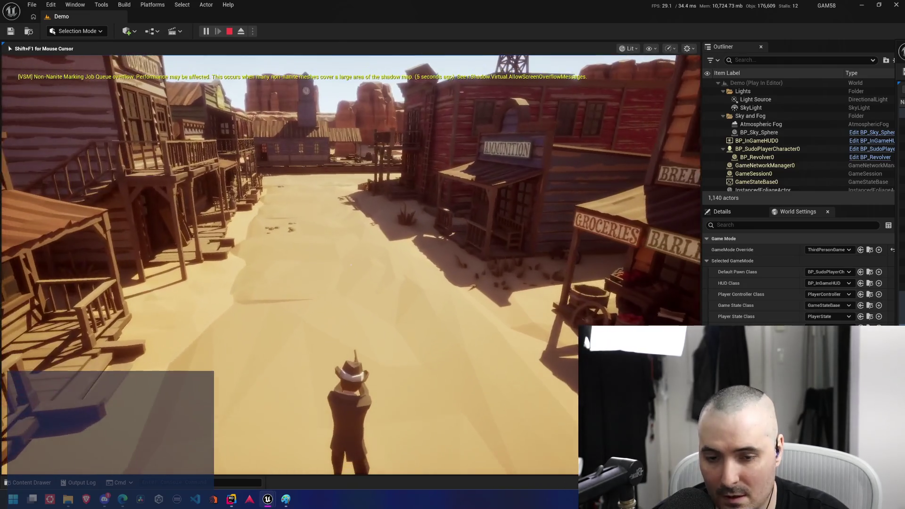
key(Escape)
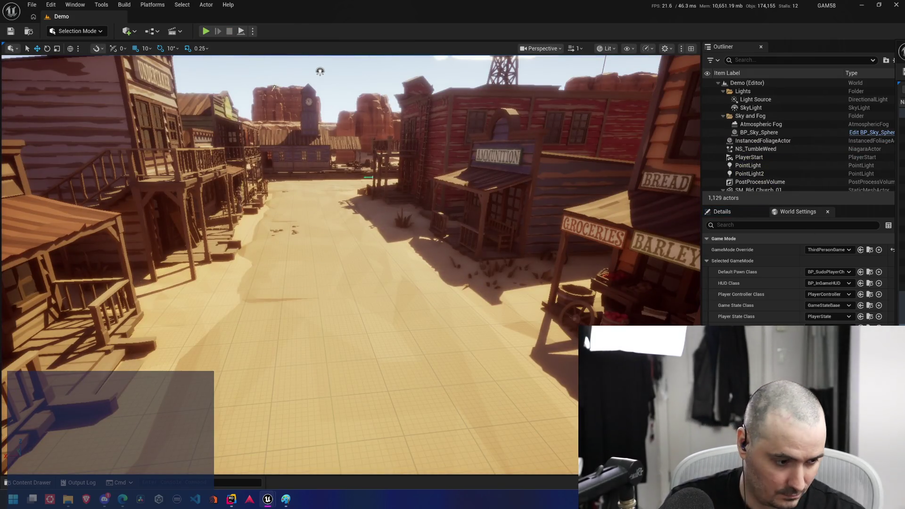
key(super+d)
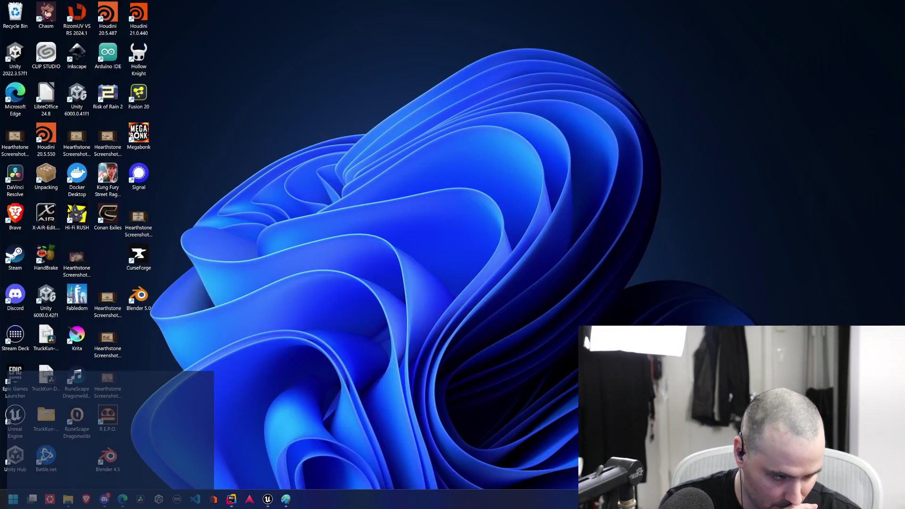
key(super+d)
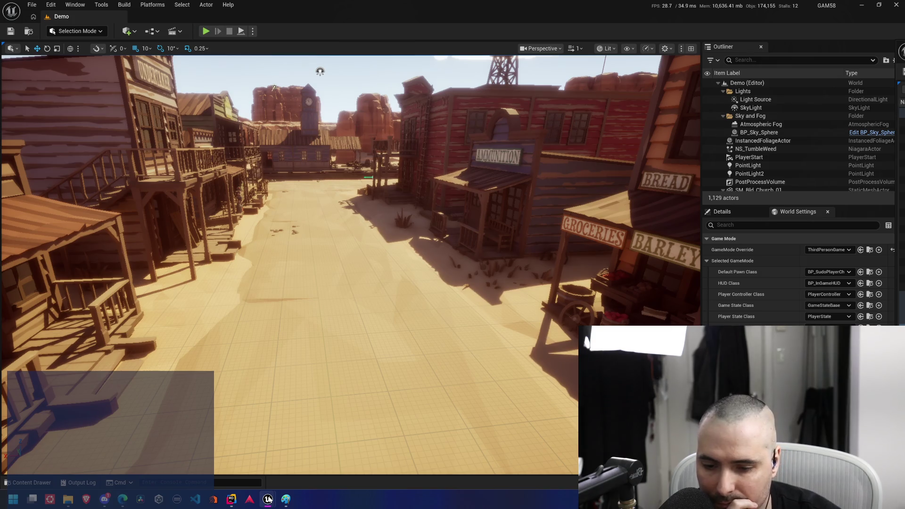
mouse_move(269, 498)
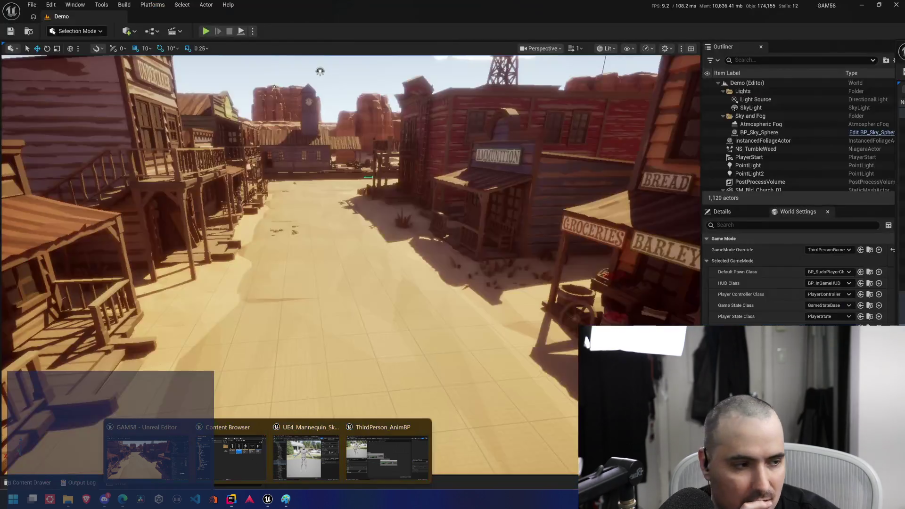
click(146, 455)
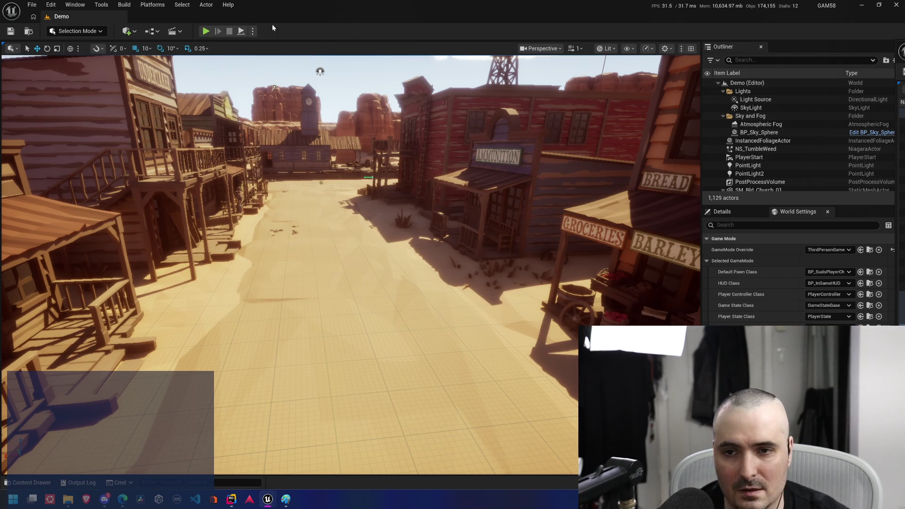
click(206, 31)
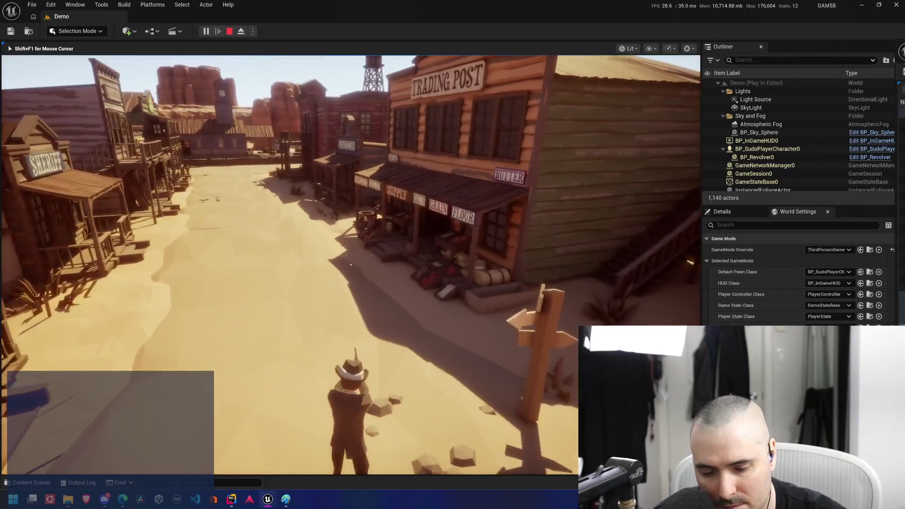
End the play test and resume the Animation Blueprint Part 1: State Machines video on YouTube
key(Escape)
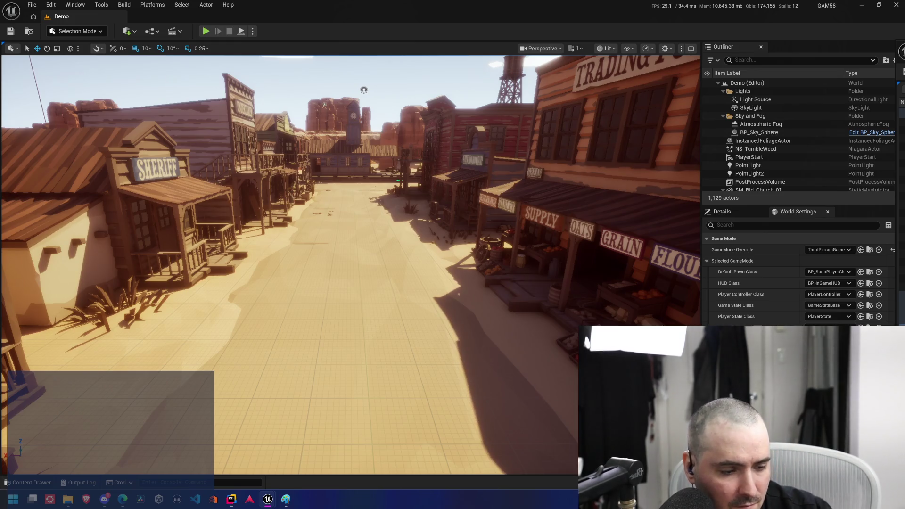
key(alt+Tab)
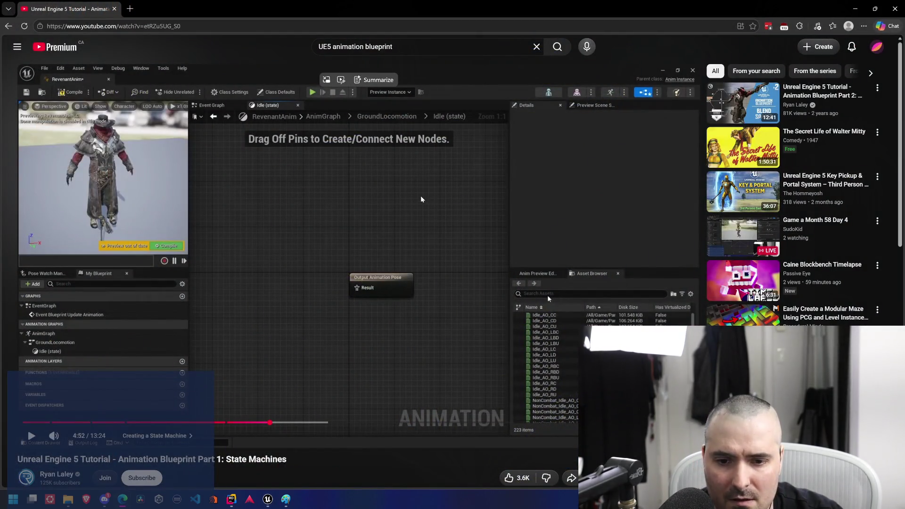
click(420, 189)
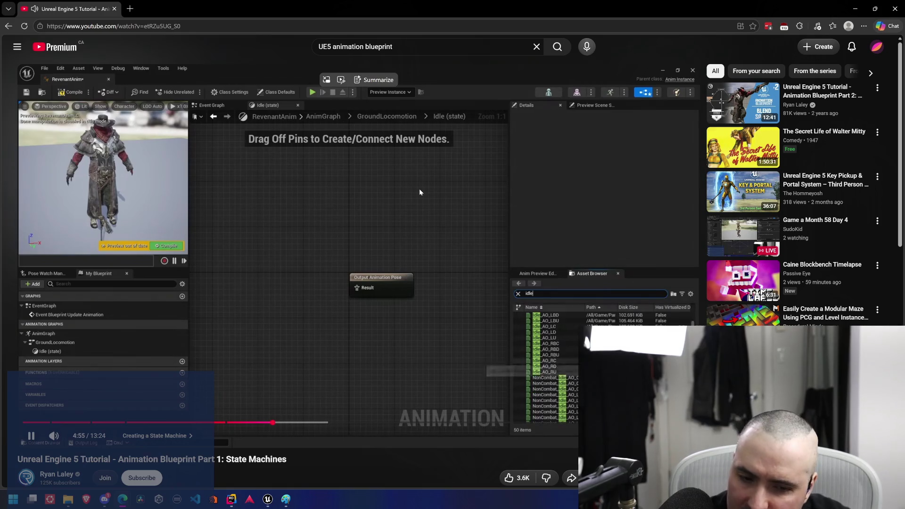